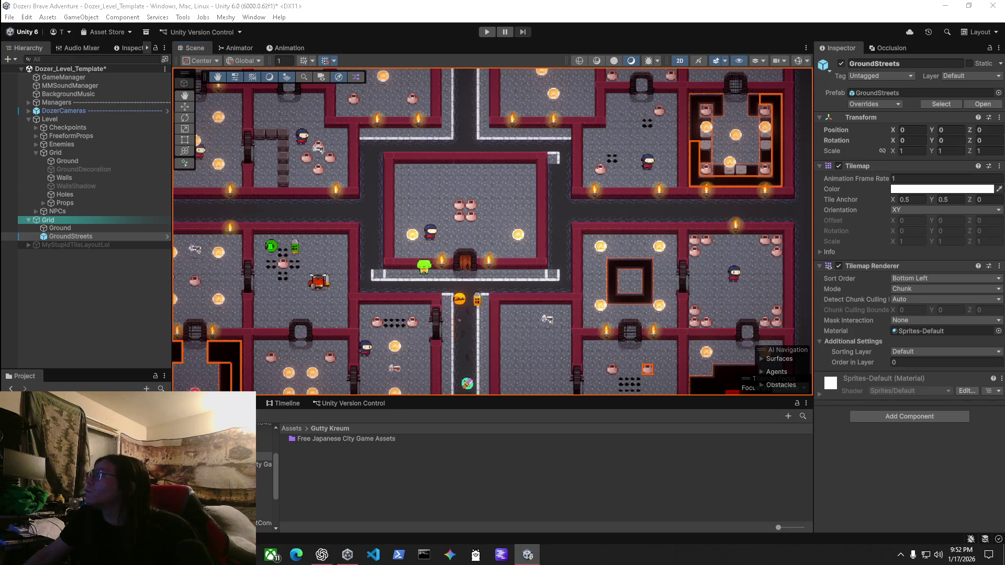
Paint white wall tiles down the left and right sides of the street below the central room.
{"action": "left_click", "coordinate": [378, 158]}
{"action": "left_click", "coordinate": [376, 170]}
{"action": "left_click_drag", "start_coordinate": [377, 184], "coordinate": [380, 276]}
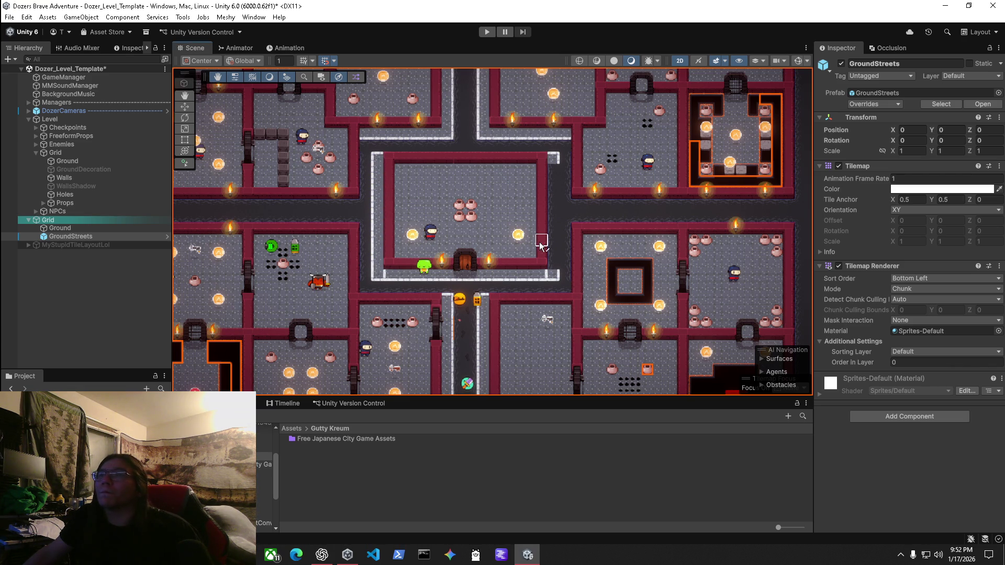
{"action": "left_click_drag", "start_coordinate": [556, 270], "coordinate": [556, 166]}
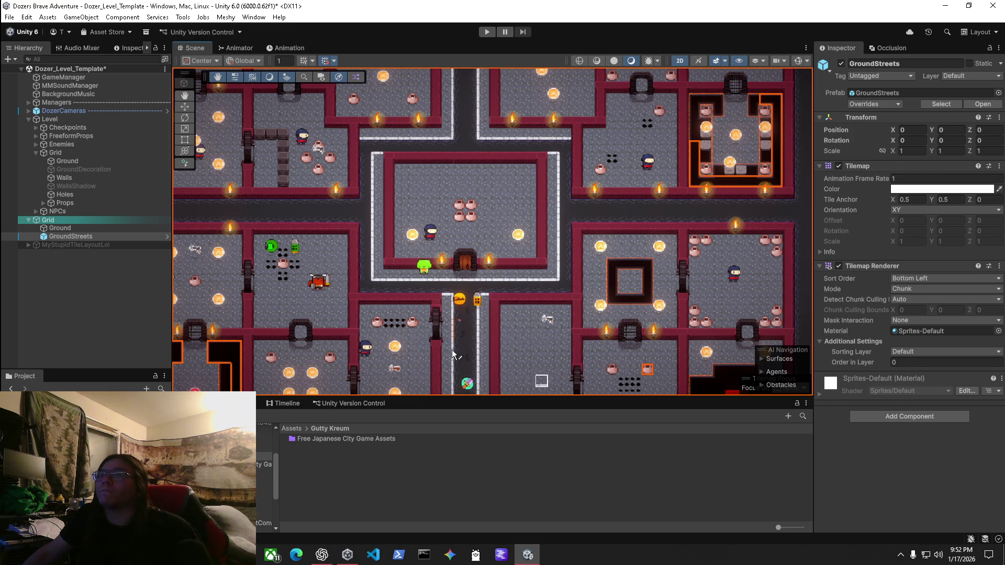
{"action": "scroll", "coordinate": [505, 277], "scroll_direction": "down", "scroll_amount": 1}
{"action": "scroll", "coordinate": [505, 277], "scroll_direction": "down", "scroll_amount": 1}
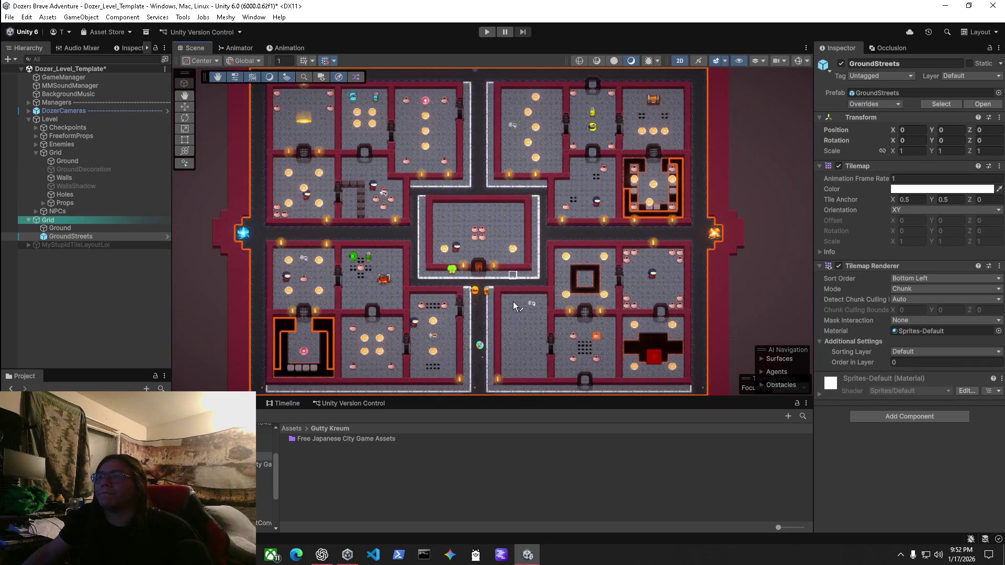
{"action": "scroll", "coordinate": [452, 289], "scroll_direction": "up", "scroll_amount": 3}
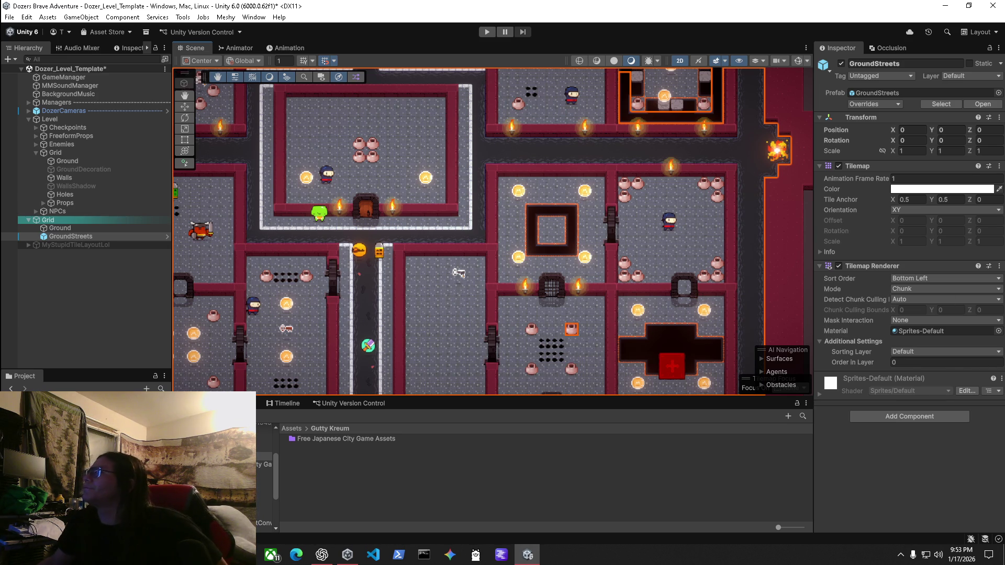
{"action": "left_click", "coordinate": [488, 33]}
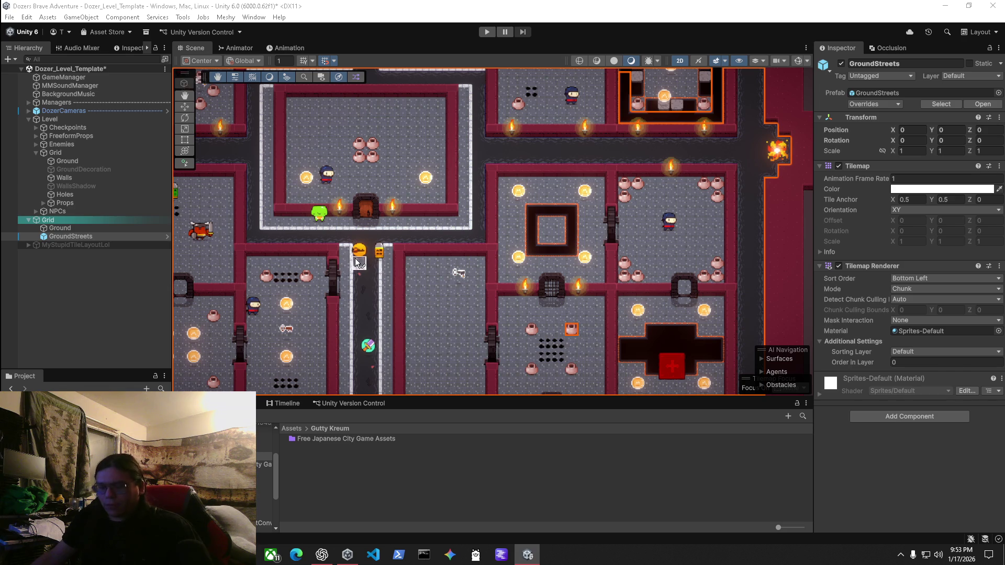
Select the NinjaSwordMaster (1) enemy in the lower-left part of the level.
{"action": "left_click", "coordinate": [326, 174]}
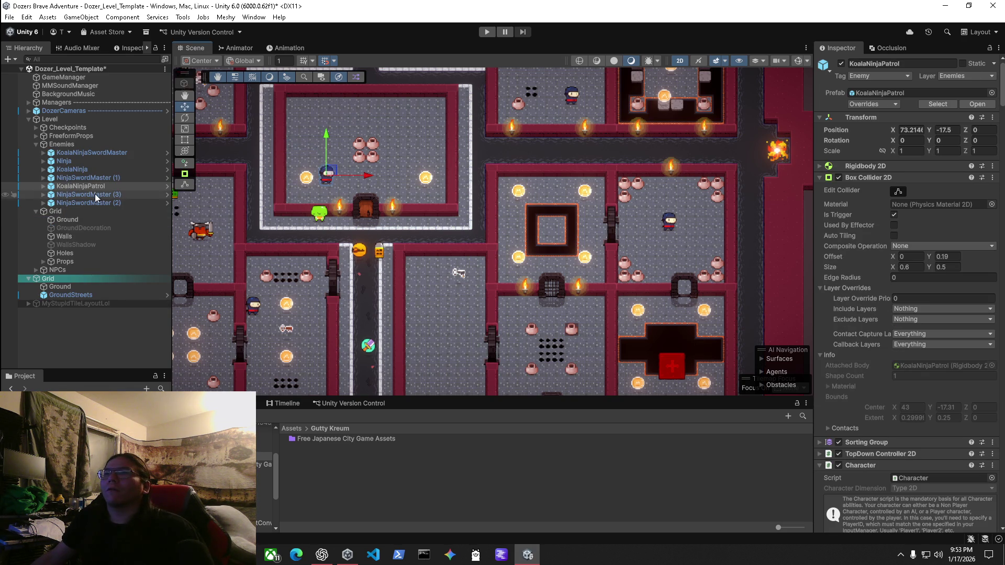
{"action": "left_click_drag", "start_coordinate": [443, 322], "coordinate": [624, 254]}
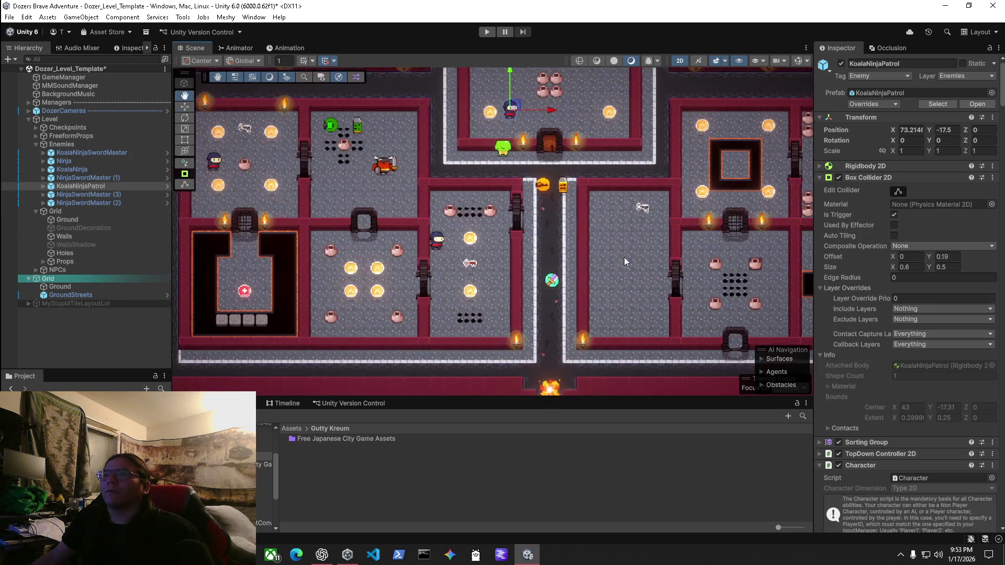
{"action": "scroll", "coordinate": [461, 230], "scroll_direction": "up", "scroll_amount": 2}
{"action": "left_click", "coordinate": [84, 177]}
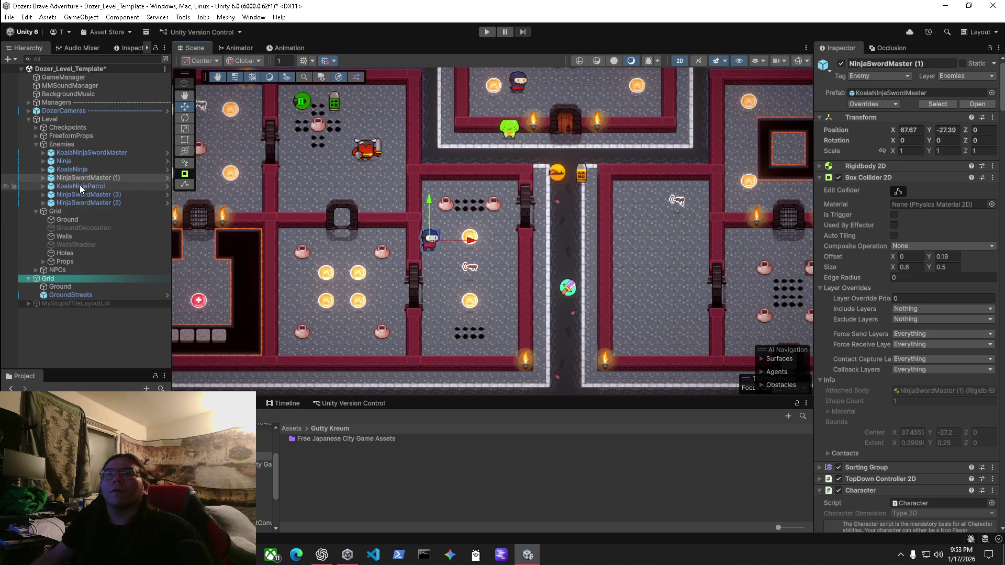
Ping its source prefab and select KoalaNinjaSwordMaster in the Koala2D AI prefabs folder.
{"action": "scroll", "coordinate": [462, 220], "scroll_direction": "up", "scroll_amount": 2}
{"action": "left_click", "coordinate": [877, 94]}
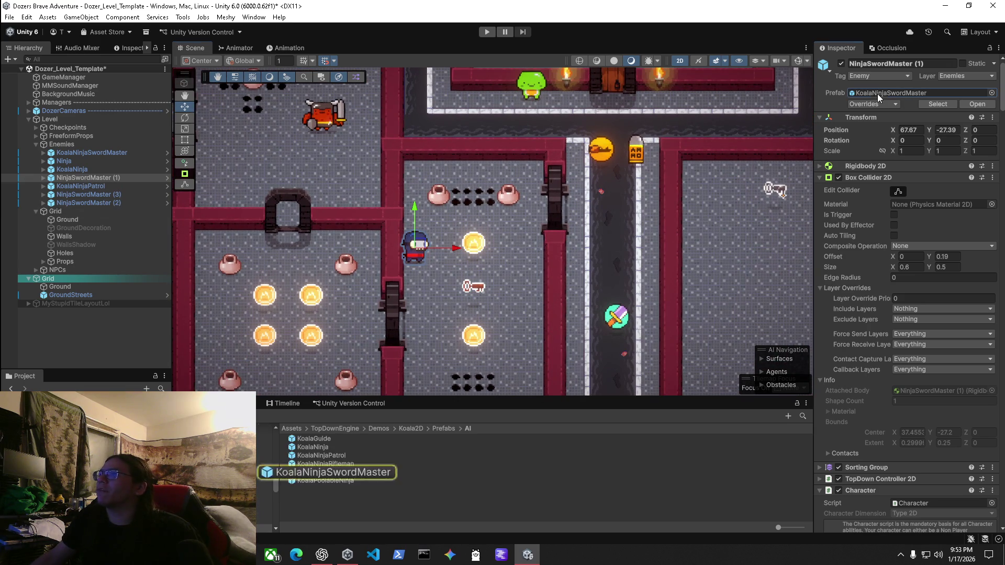
{"action": "left_click", "coordinate": [348, 470]}
{"action": "left_click", "coordinate": [346, 473]}
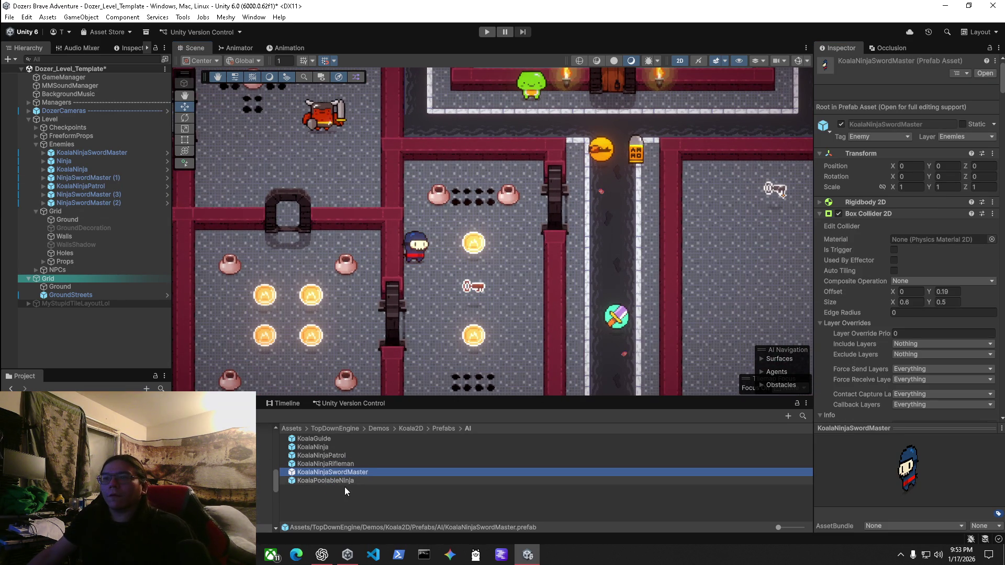
Duplicate the KoalaNinjaSwordMaster prefab and rename the copy KoalaNinjaSwordMaster_Custom.
{"action": "key", "text": "ctrl+d"}
{"action": "left_click", "coordinate": [366, 480]}
{"action": "left_click_drag", "start_coordinate": [366, 479], "coordinate": [382, 485]}
{"action": "key", "text": "BackSpace"}
{"action": "type", "text": "Custom"}
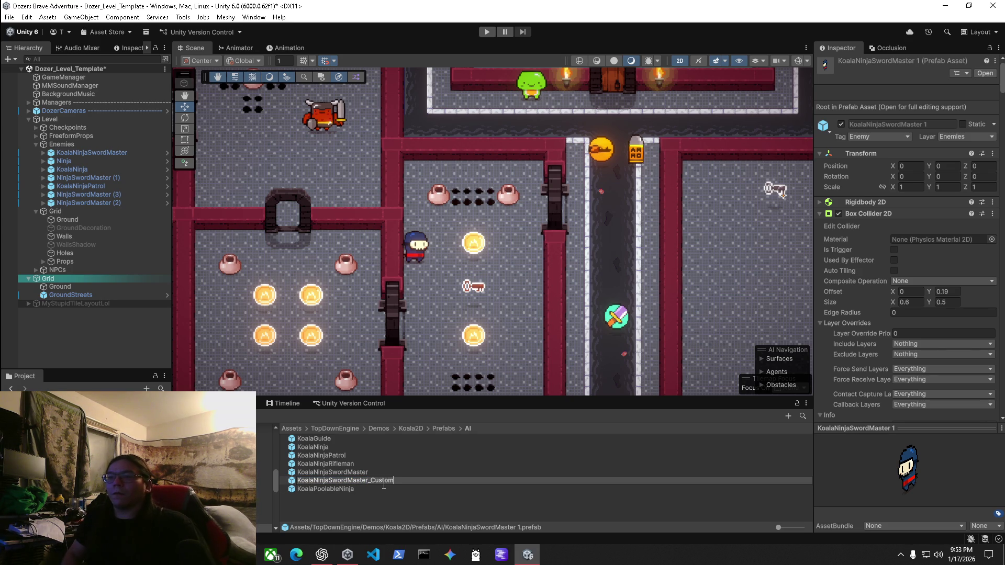
{"action": "key", "text": "Return"}
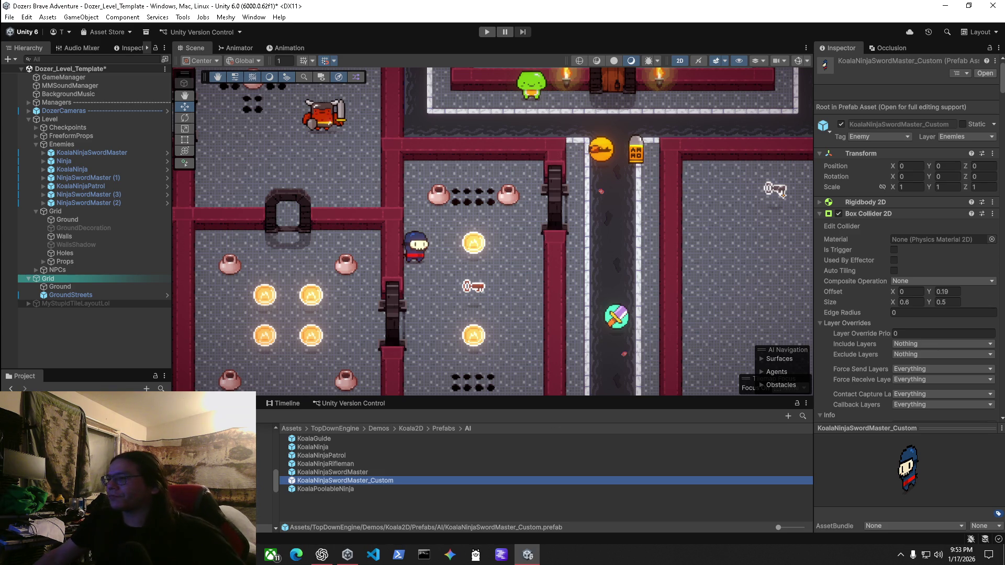
{"action": "left_click", "coordinate": [322, 555]}
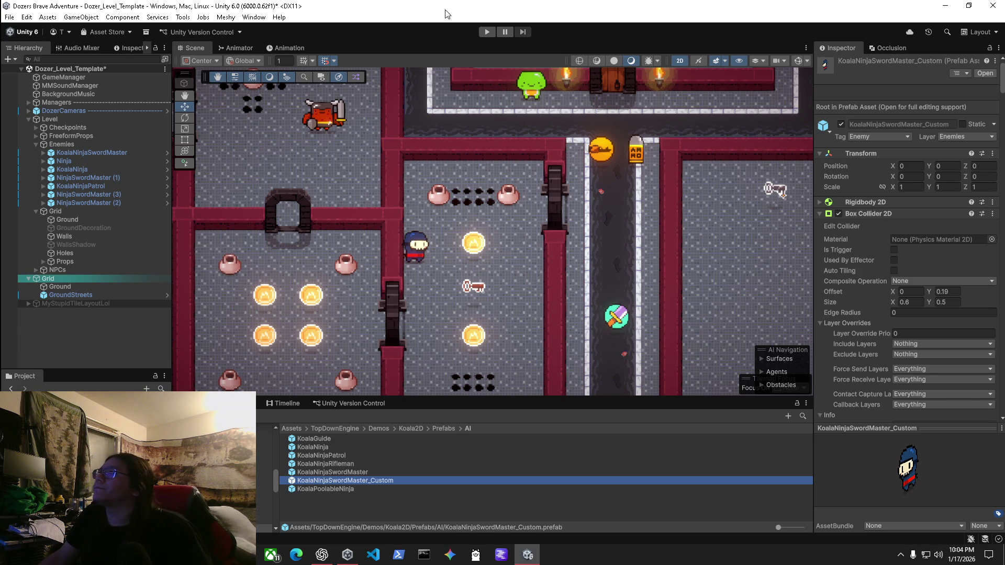
{"action": "left_click", "coordinate": [487, 33]}
{"action": "mouse_move", "coordinate": [527, 555]}
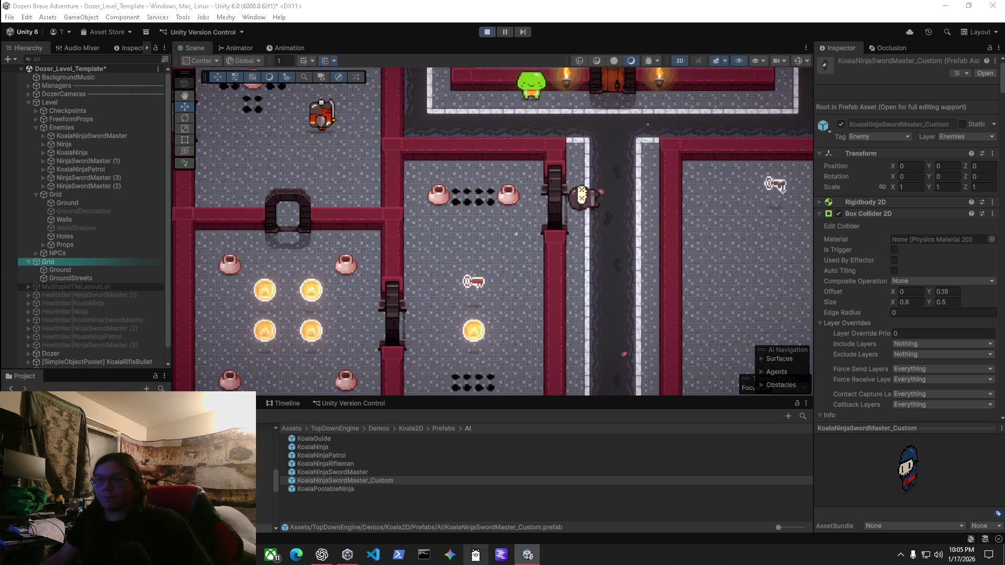
{"action": "key", "text": "super"}
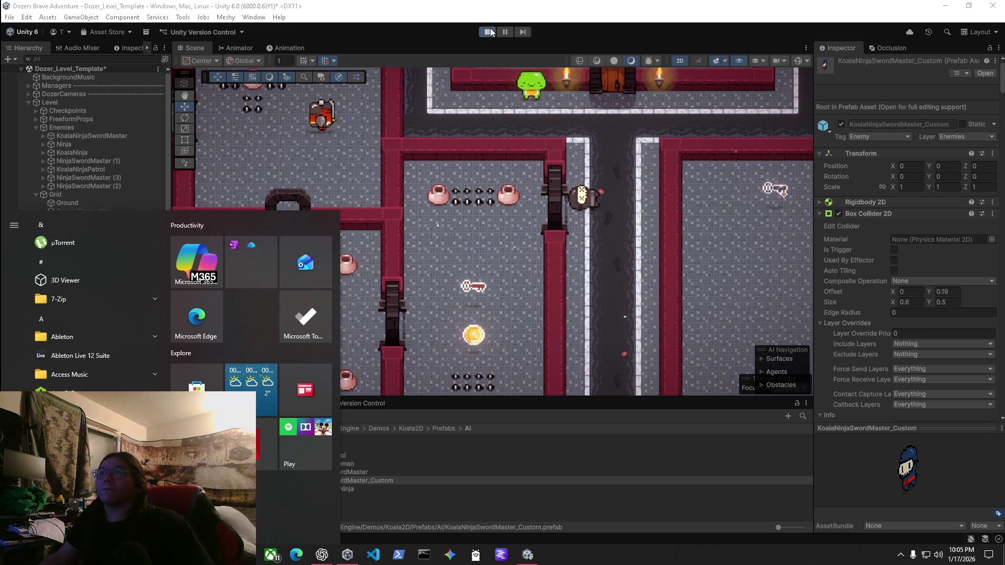
{"action": "left_click", "coordinate": [487, 32]}
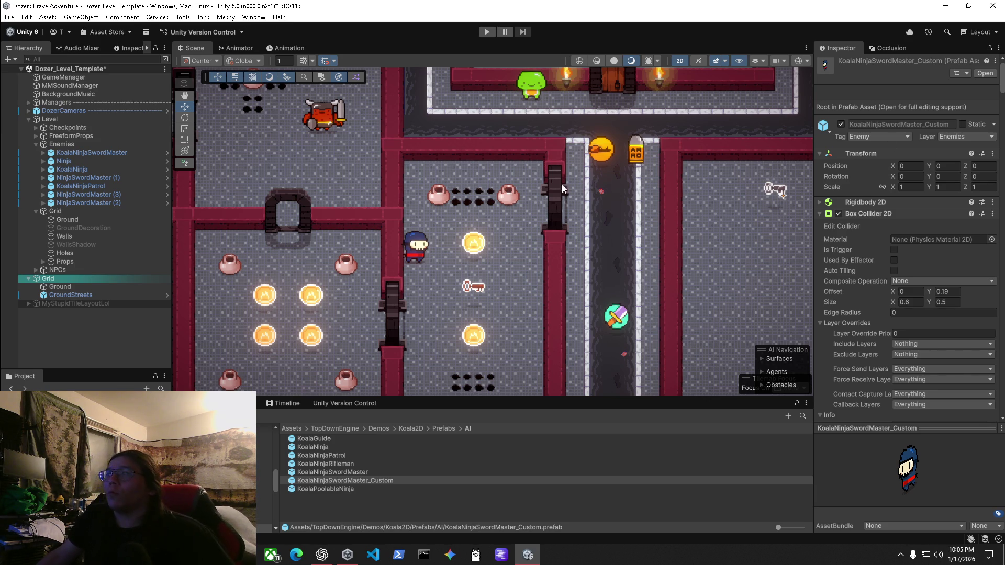
{"action": "left_click", "coordinate": [63, 244]}
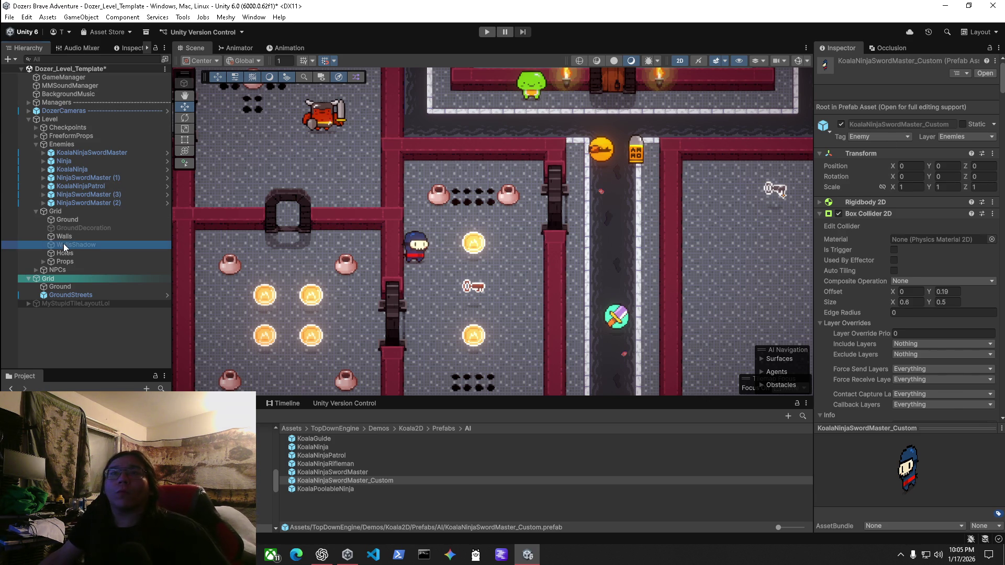
Activate the WallsShadow tilemap, review the whole level in Scene view, then enter Play mode.
{"action": "left_click", "coordinate": [841, 63]}
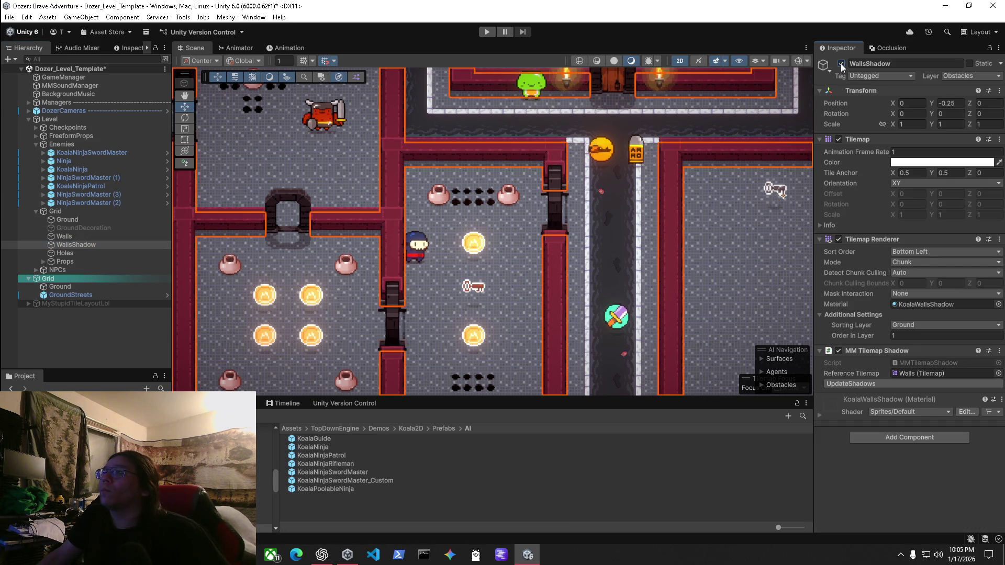
{"action": "left_click", "coordinate": [64, 226]}
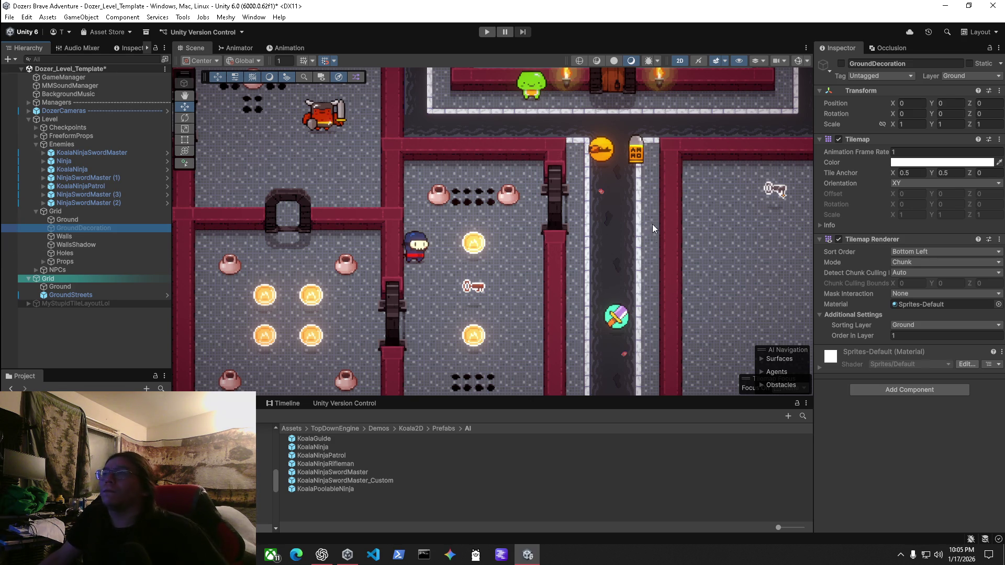
{"action": "scroll", "coordinate": [649, 200], "scroll_direction": "down", "scroll_amount": 5}
{"action": "scroll", "coordinate": [471, 236], "scroll_direction": "up", "scroll_amount": 2}
{"action": "mouse_move", "coordinate": [313, 393]}
{"action": "left_mouse_down"}
{"action": "mouse_move", "coordinate": [396, 555]}
{"action": "mouse_move", "coordinate": [395, 503]}
{"action": "mouse_move", "coordinate": [340, 361]}
{"action": "mouse_move", "coordinate": [368, 324]}
{"action": "mouse_move", "coordinate": [541, 279]}
{"action": "mouse_move", "coordinate": [502, 163]}
{"action": "mouse_move", "coordinate": [487, 158]}
{"action": "left_mouse_up"}
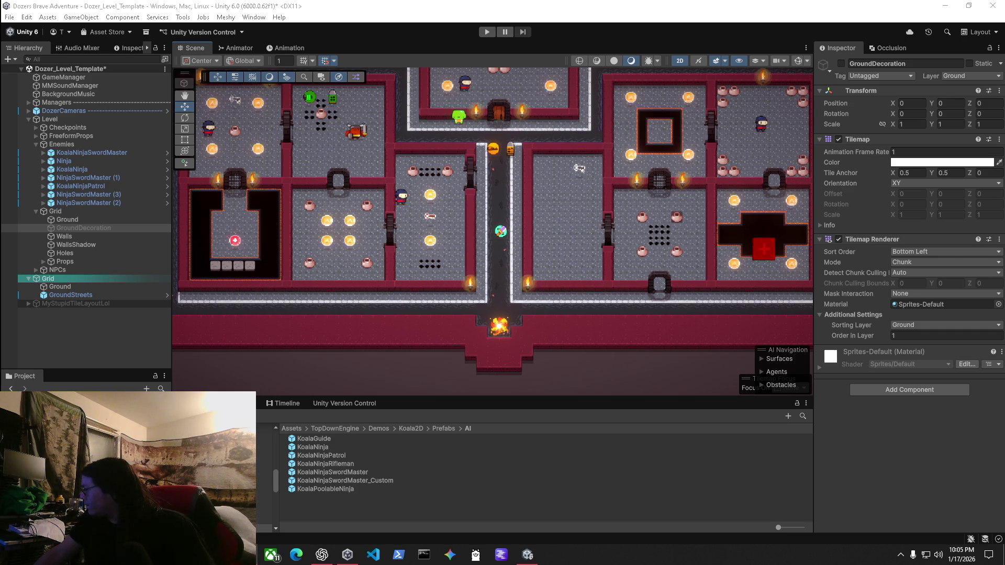
{"action": "key", "text": "ctrl+p"}
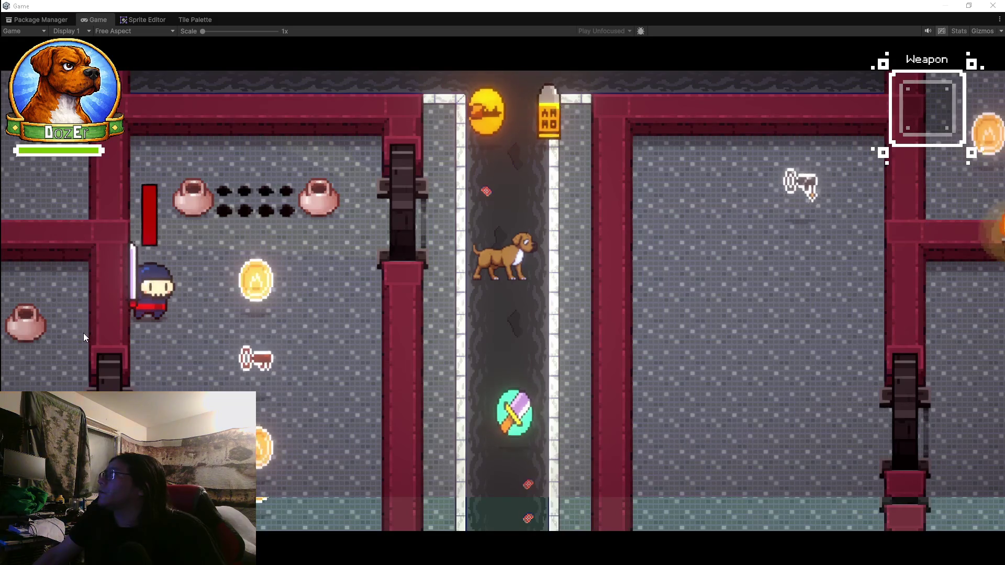
{"action": "key", "text": "s"}
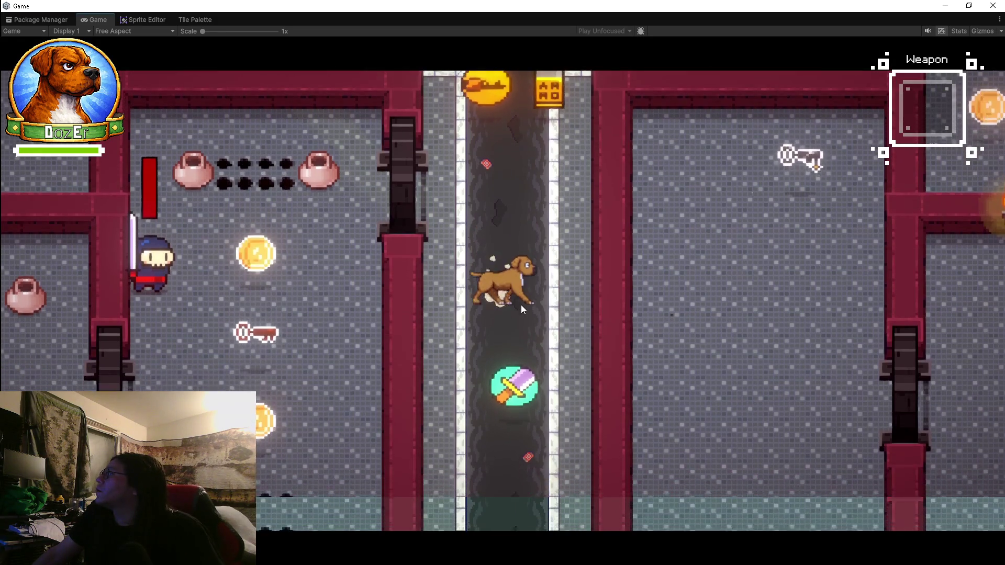
{"action": "key", "text": "w"}
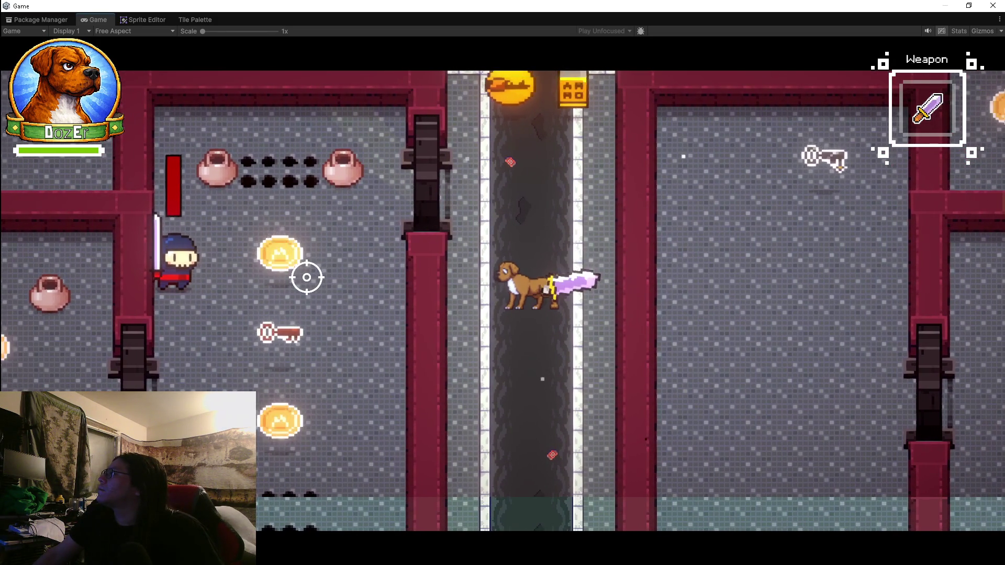
{"action": "key", "text": "w"}
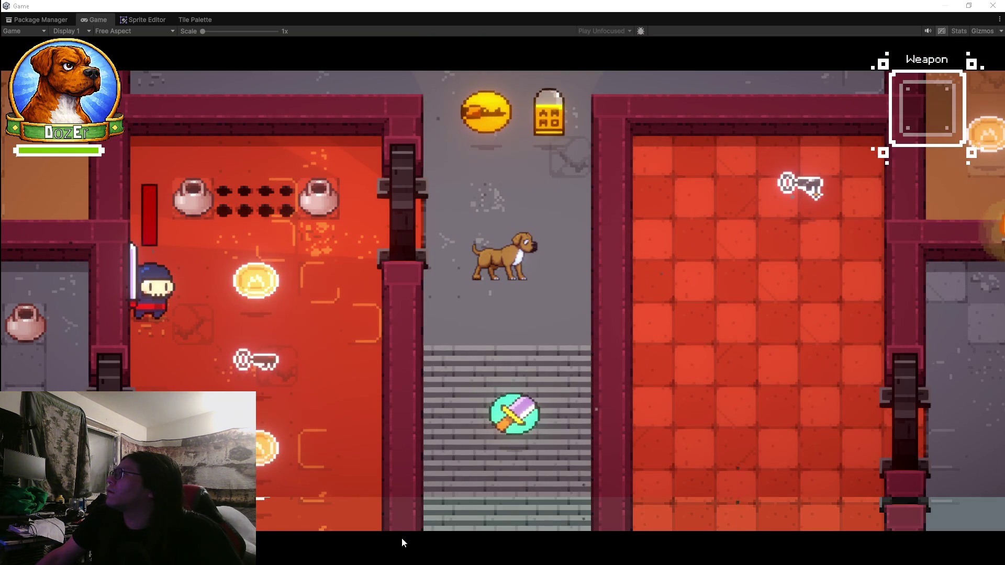
{"action": "left_click", "coordinate": [209, 30]}
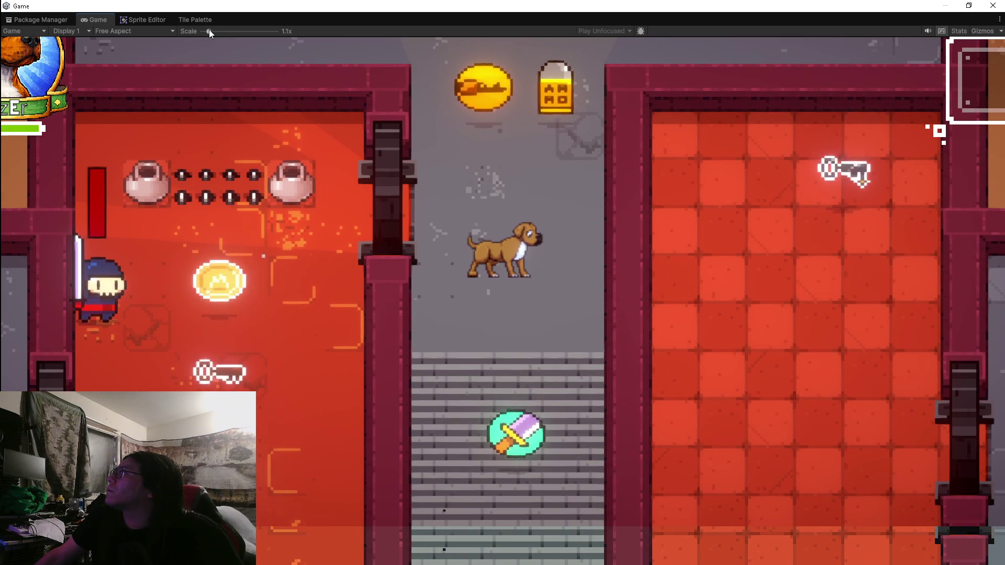
{"action": "left_click_drag", "start_coordinate": [209, 31], "coordinate": [133, 30]}
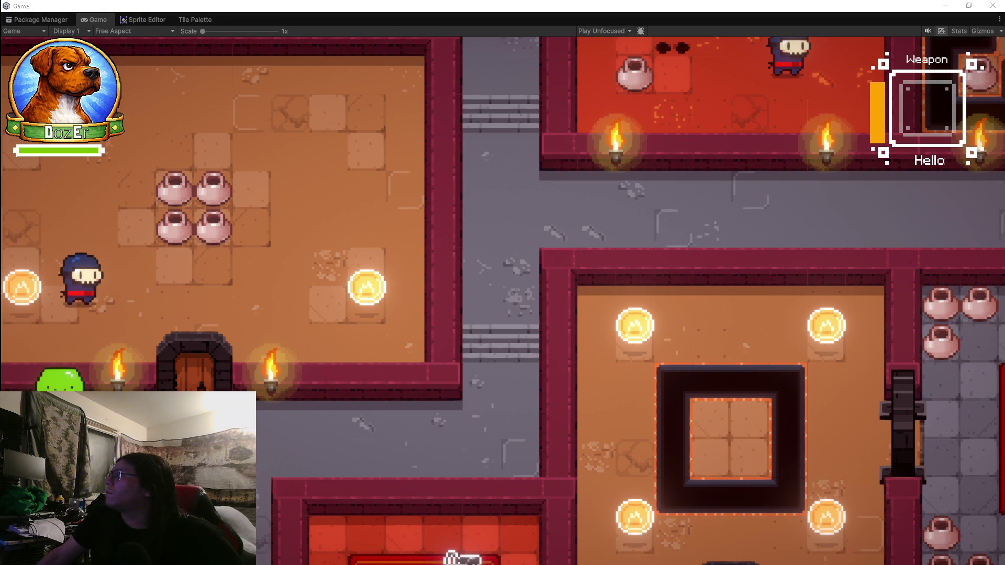
Enter Play mode with Ctrl+P to run the Dozer level in Game view.
{"action": "key", "text": "ctrl+p"}
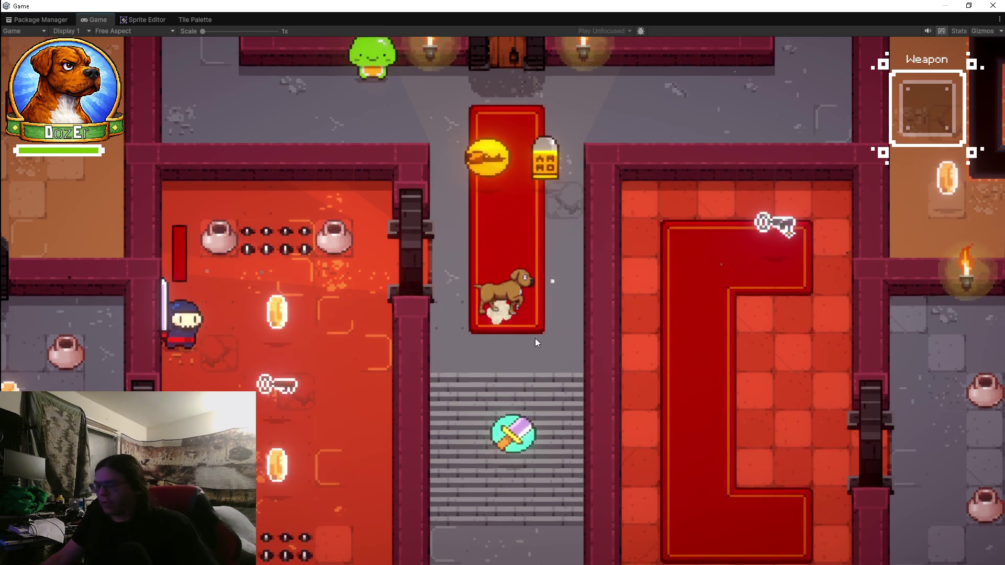
Grab the sword pickup, enter the ninja's room and strike the ninja until defeated.
{"action": "key", "text": "s"}
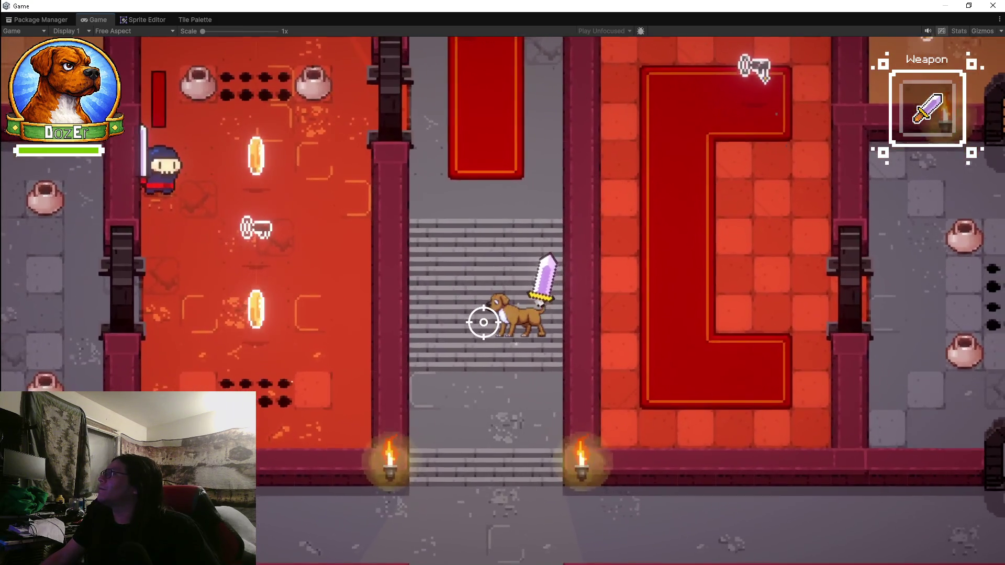
{"action": "key", "text": "w"}
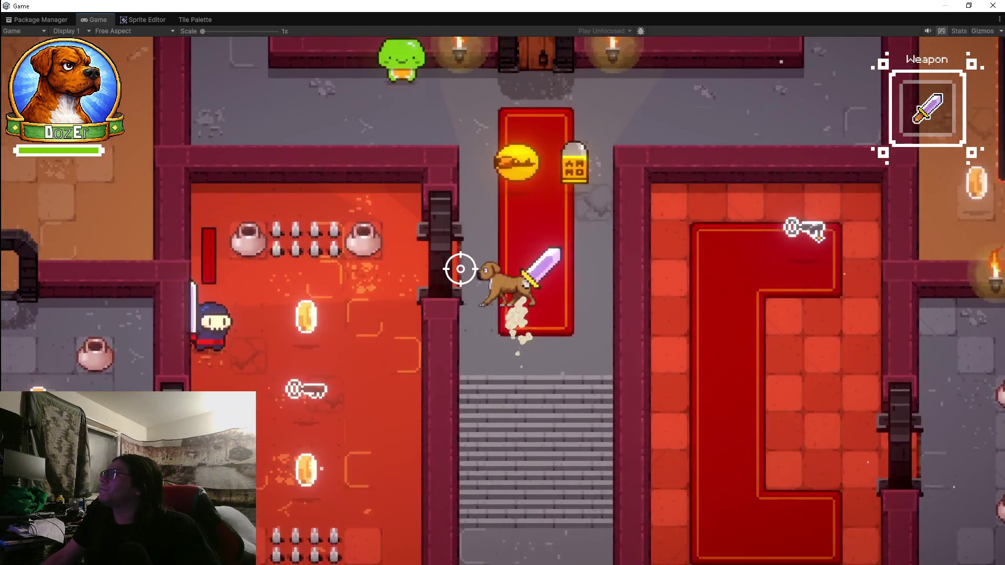
{"action": "key", "text": "a"}
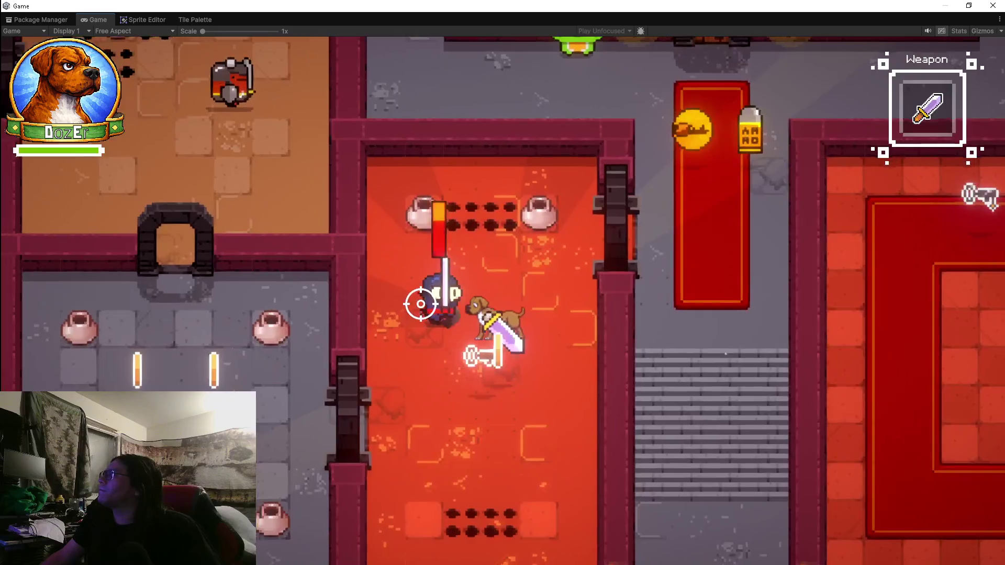
{"action": "left_click", "coordinate": [420, 304]}
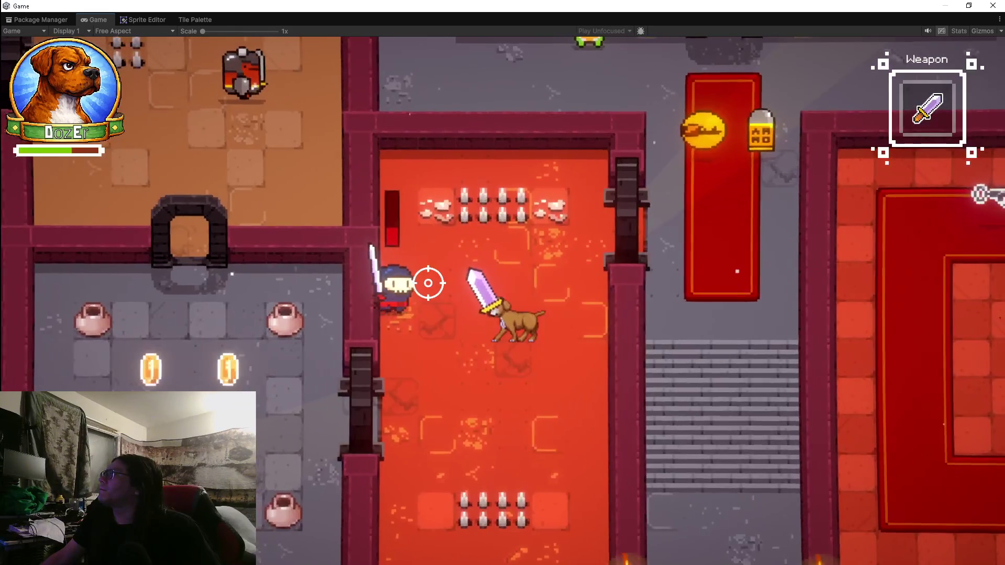
{"action": "left_click", "coordinate": [428, 283]}
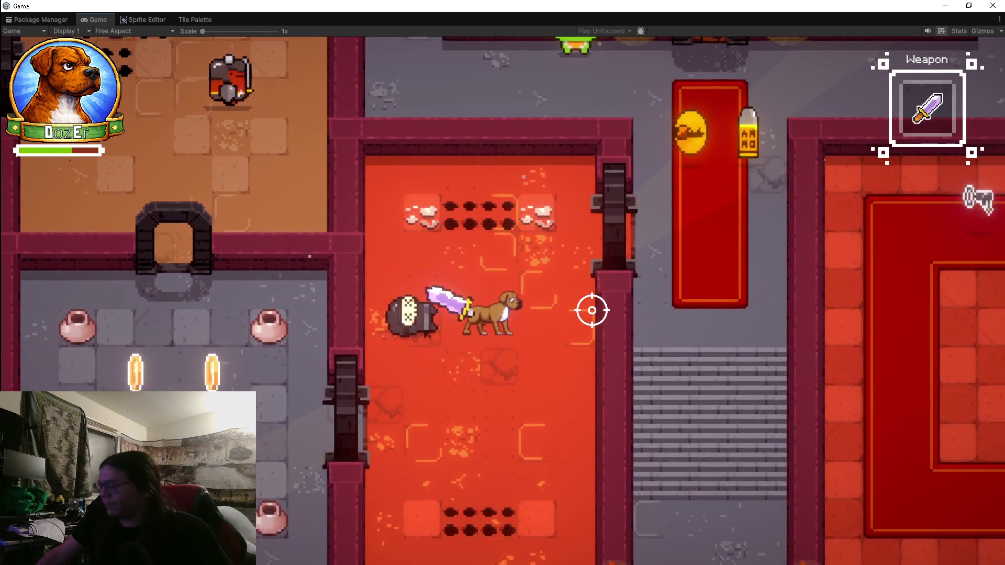
Run the armed dog right, down the stairs, then back up.
{"action": "key", "text": "d"}
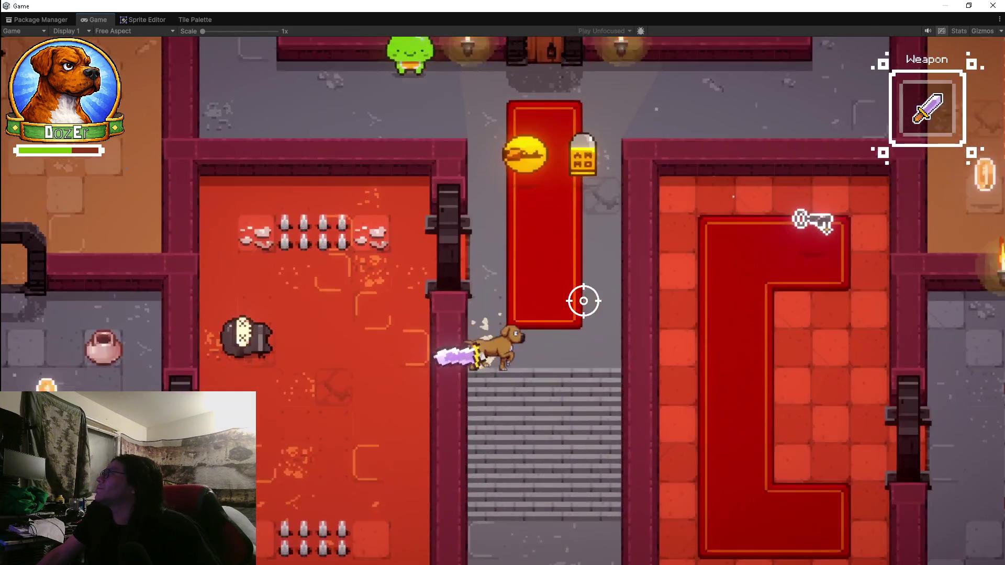
{"action": "key", "text": "s"}
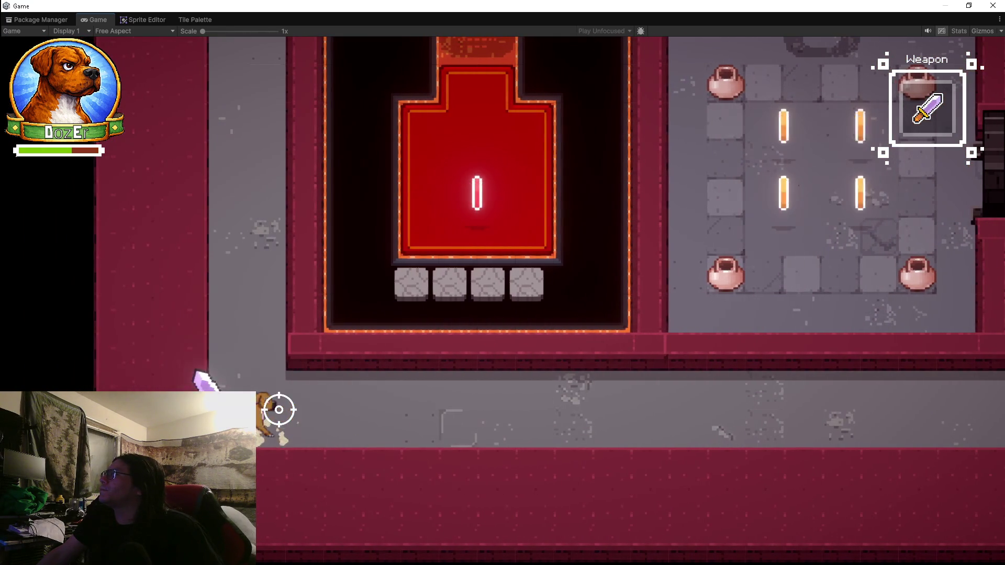
{"action": "key", "text": "w"}
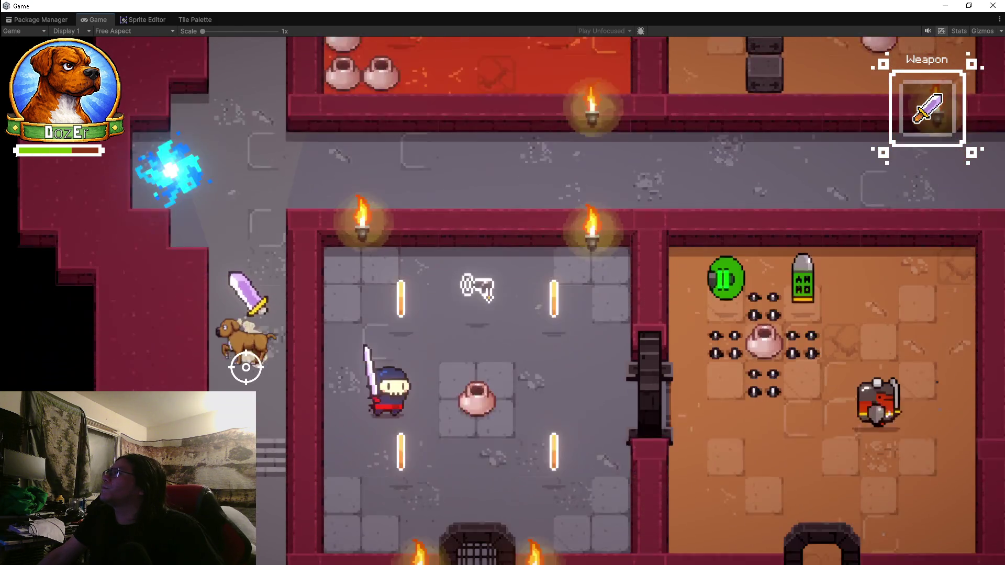
Run right through the corridors, talk to the green character, return to the red carpet and swing.
{"action": "key", "text": "d"}
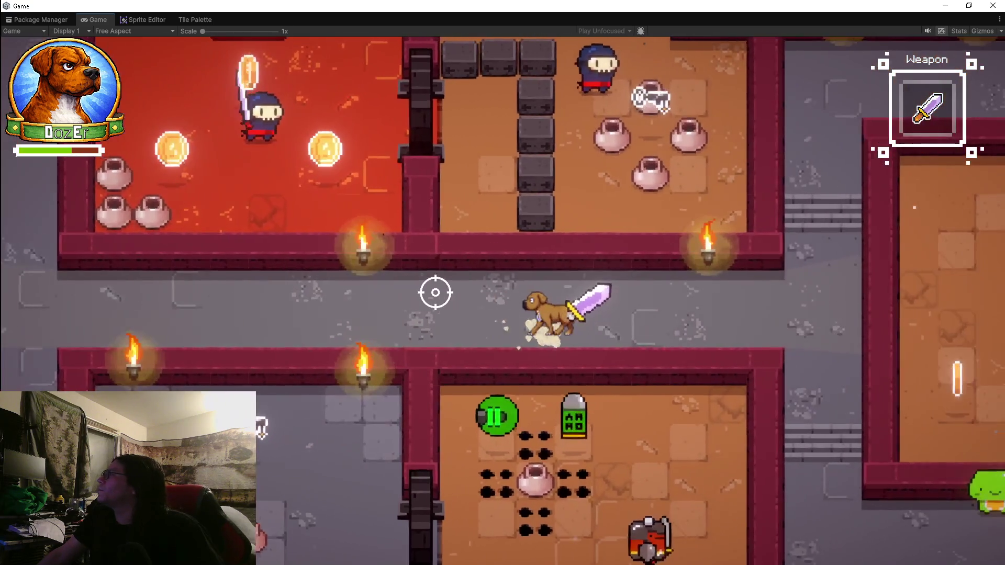
{"action": "key", "text": "d"}
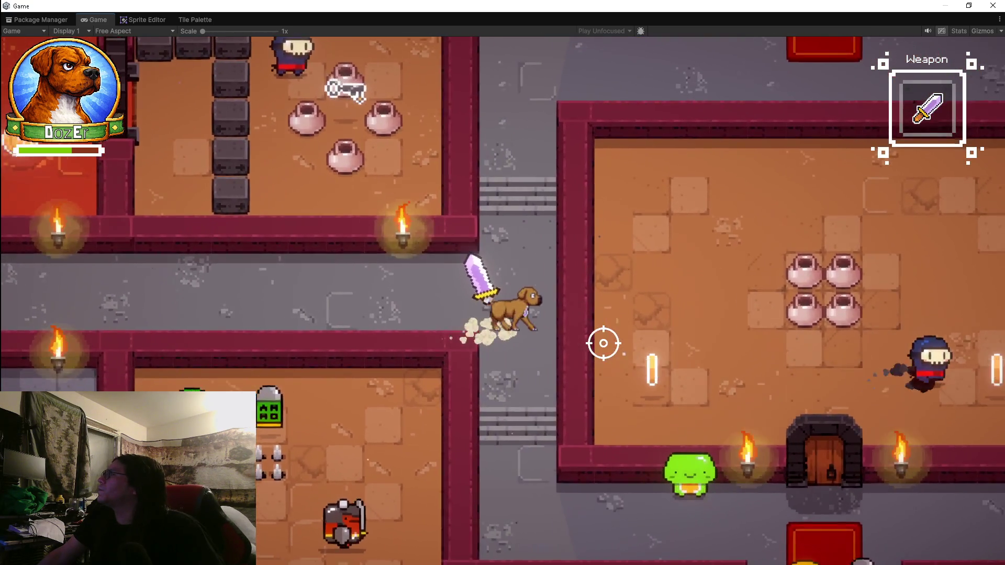
{"action": "key", "text": "s"}
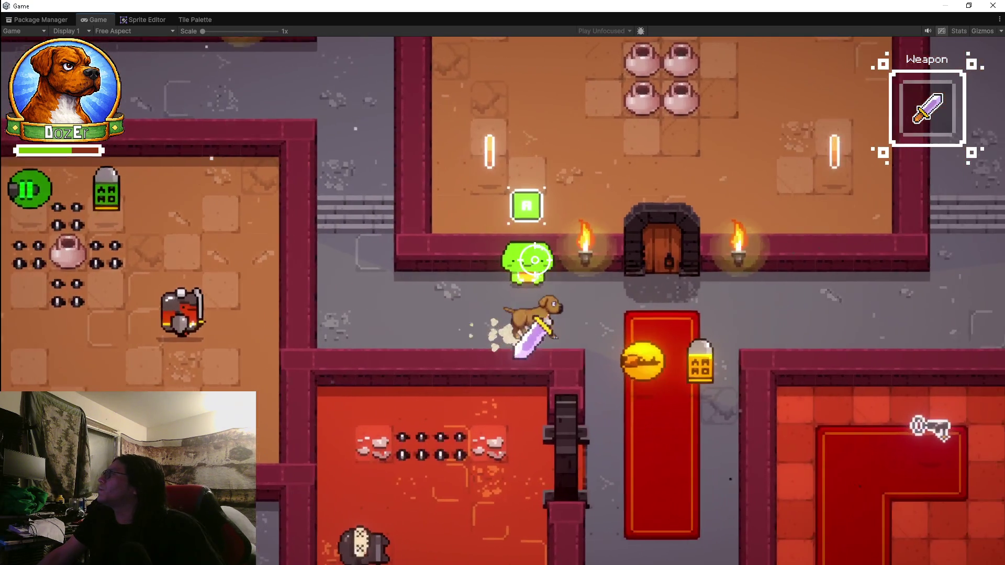
{"action": "key", "text": "w"}
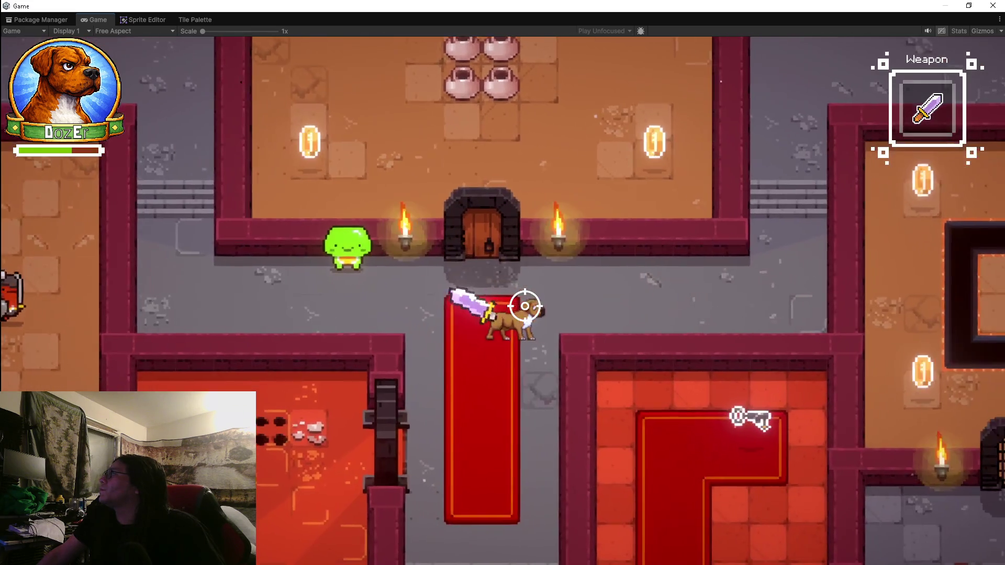
{"action": "key", "text": "s"}
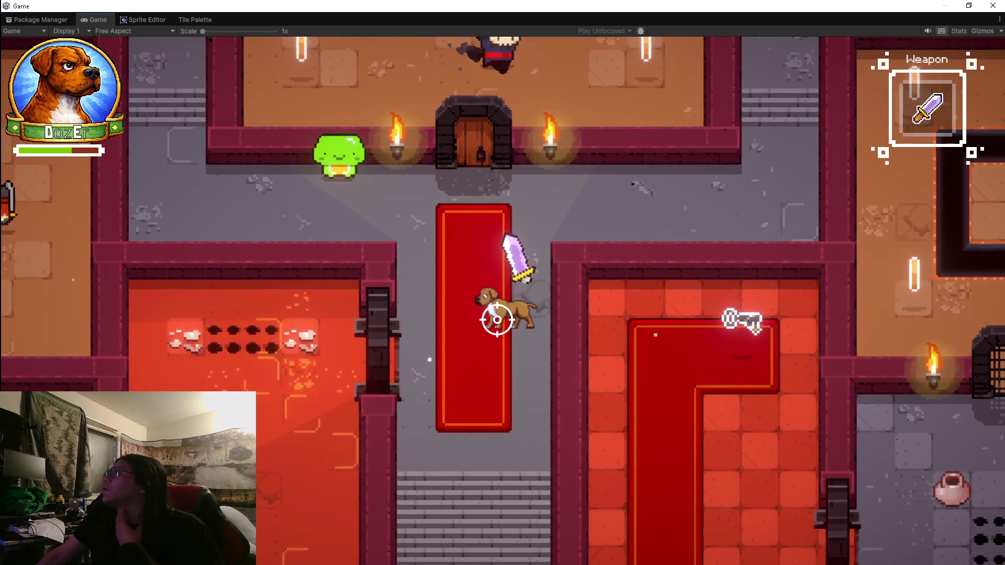
{"action": "left_click", "coordinate": [501, 291]}
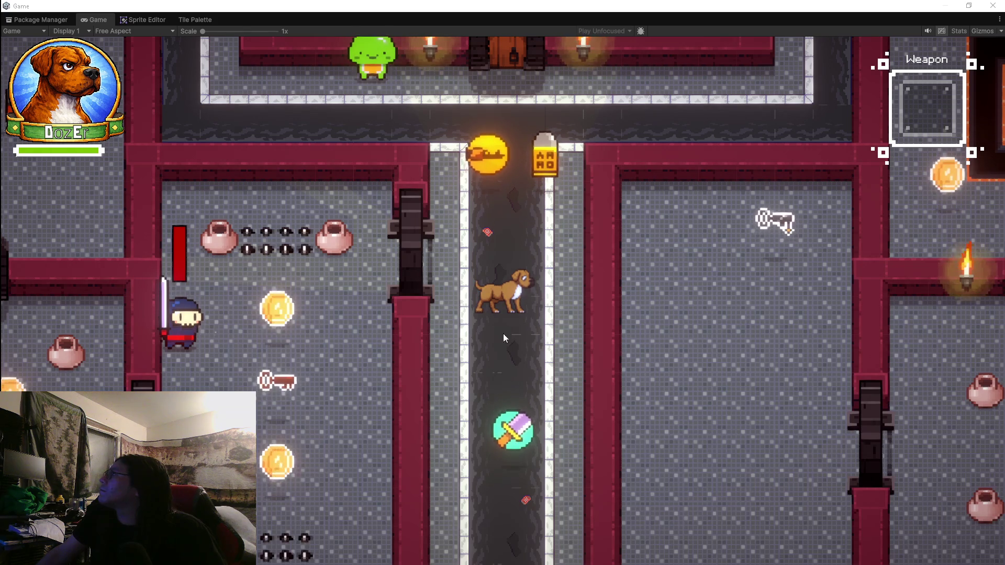
Run the dog past the sword pickup, grab the sword and head up toward the door room.
{"action": "key", "text": "s"}
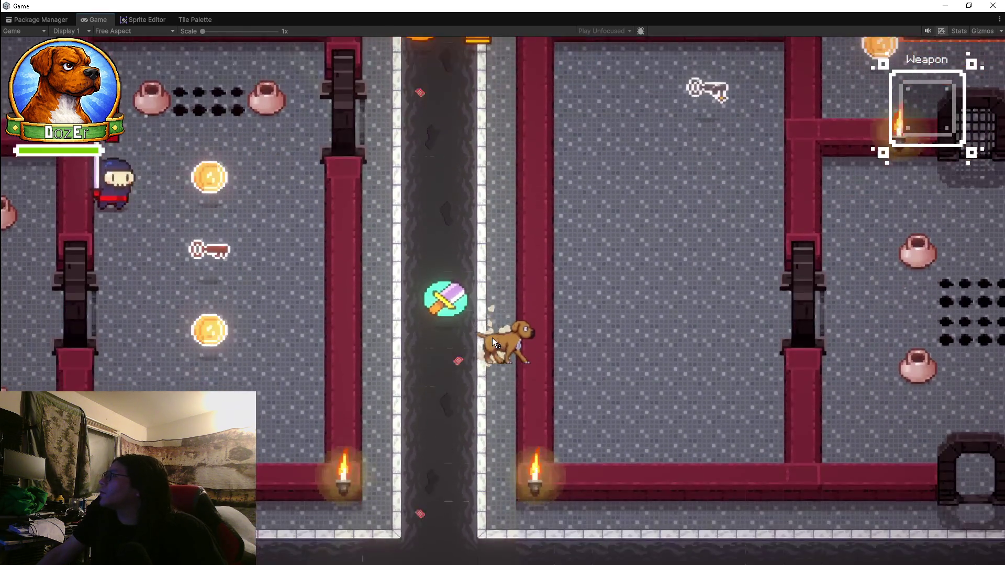
{"action": "key", "text": "a"}
{"action": "key", "text": "s"}
{"action": "key", "text": "w"}
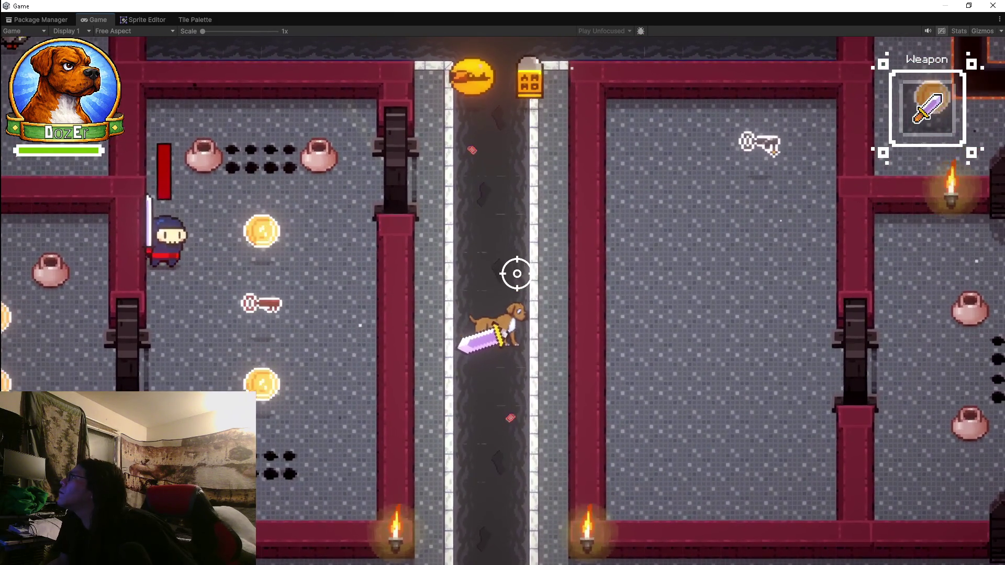
{"action": "key", "text": "w"}
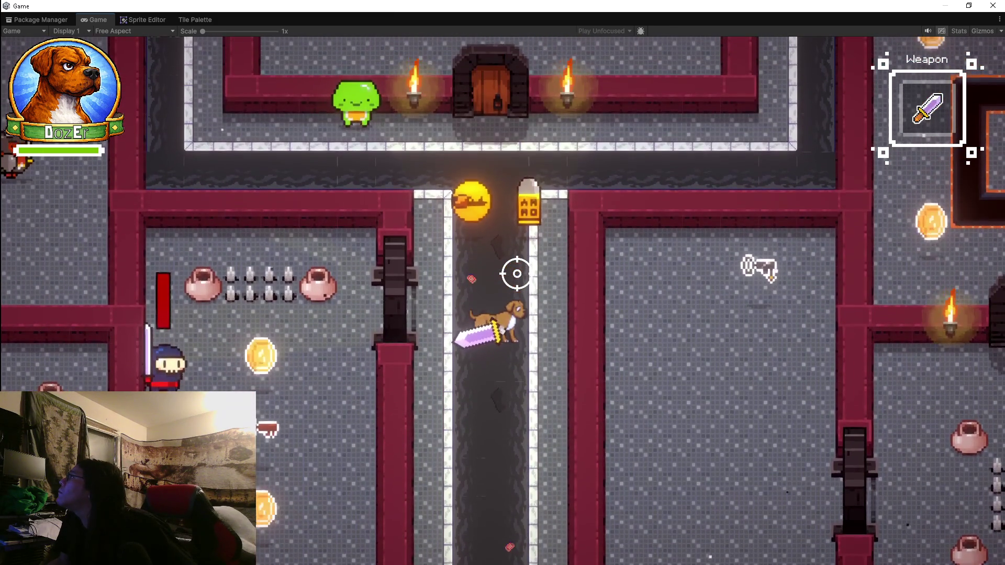
Navigate the corridors to the bottom junction, along the lower corridor and up the vertical one.
{"action": "key", "text": "d"}
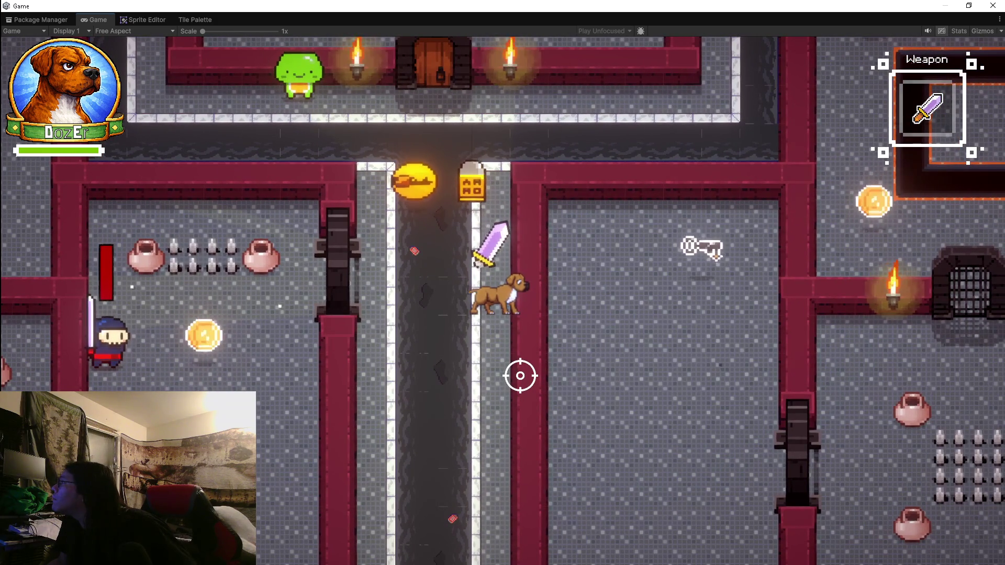
{"action": "key", "text": "a"}
{"action": "key", "text": "s"}
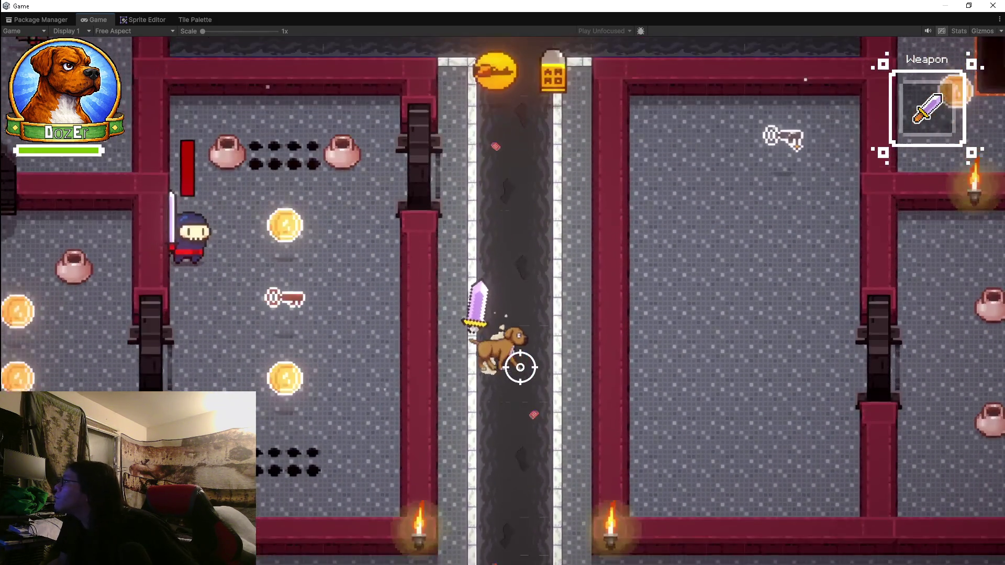
{"action": "key", "text": "d"}
{"action": "key", "text": "d"}
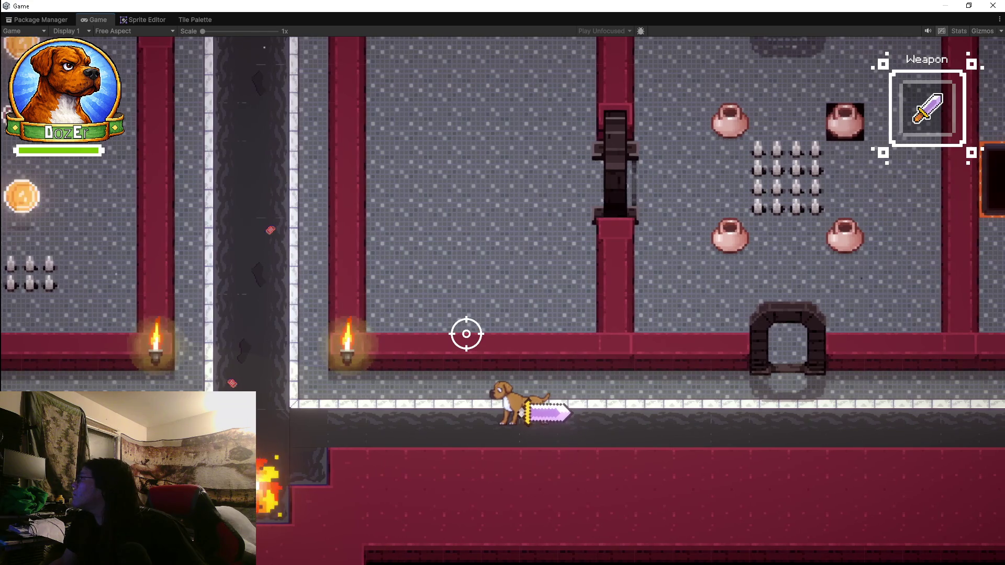
{"action": "key", "text": "a"}
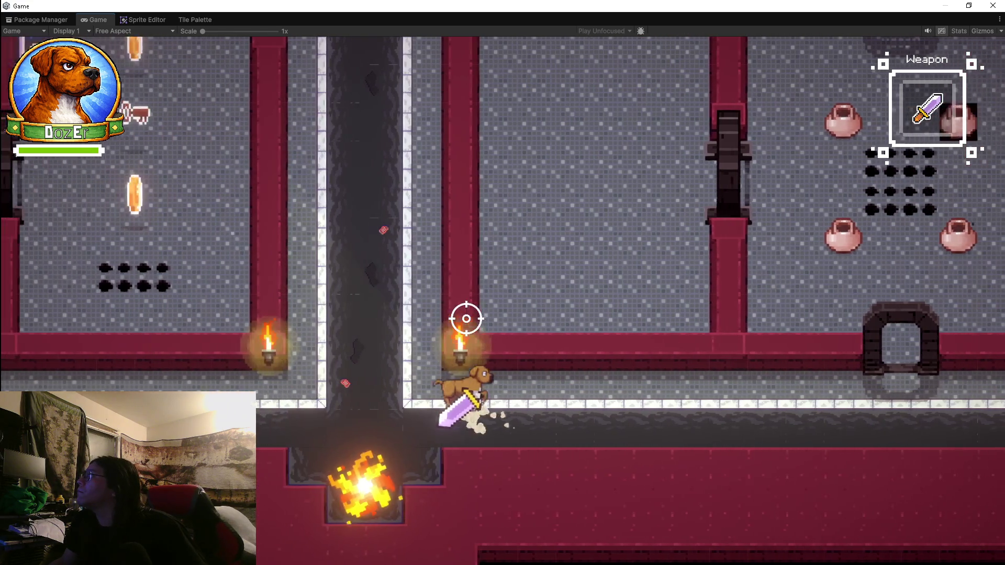
{"action": "key", "text": "w"}
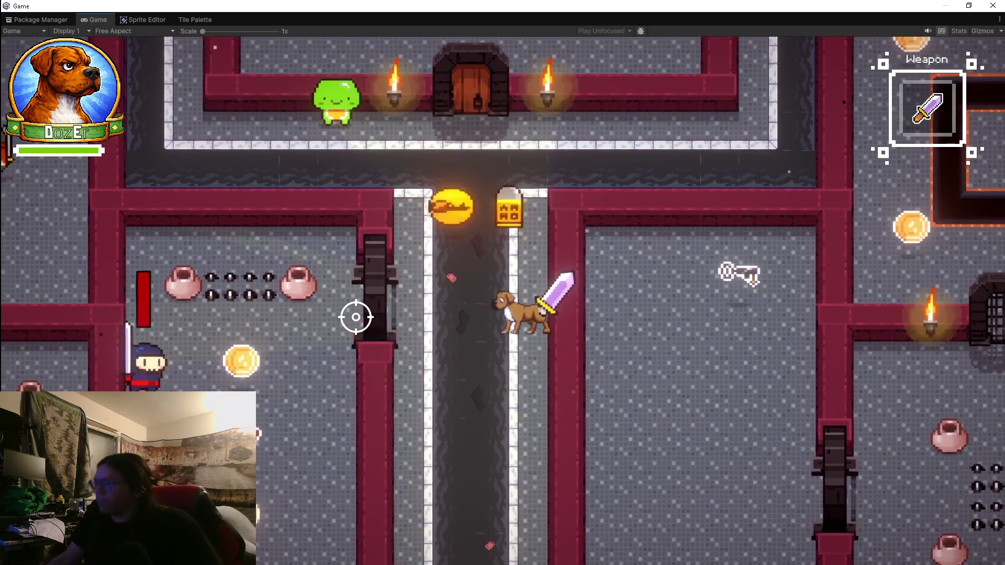
Fight the ninja sword-master with the sword until it goes down, then stop the playtest.
{"action": "key", "text": "a"}
{"action": "key", "text": "s"}
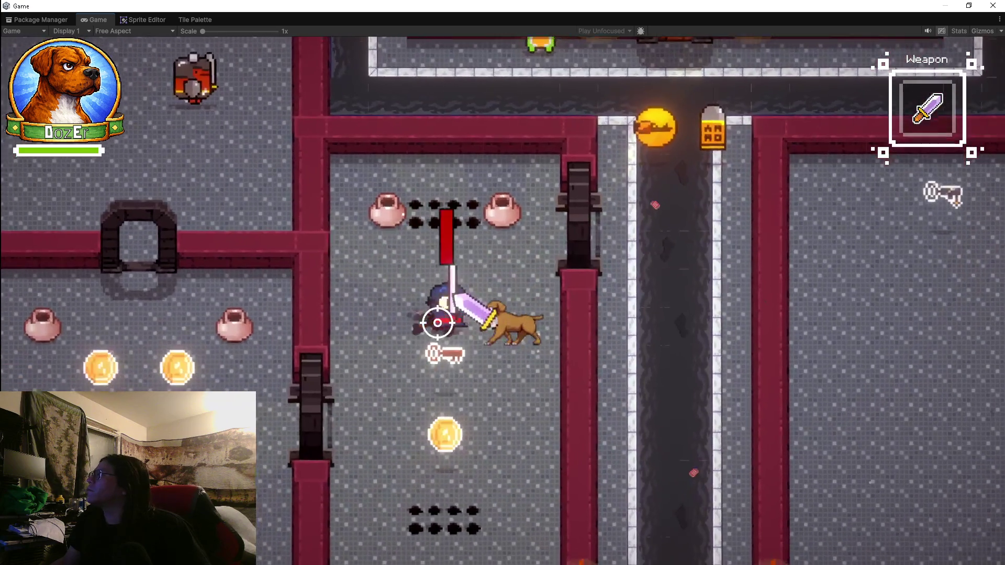
{"action": "key", "text": "w"}
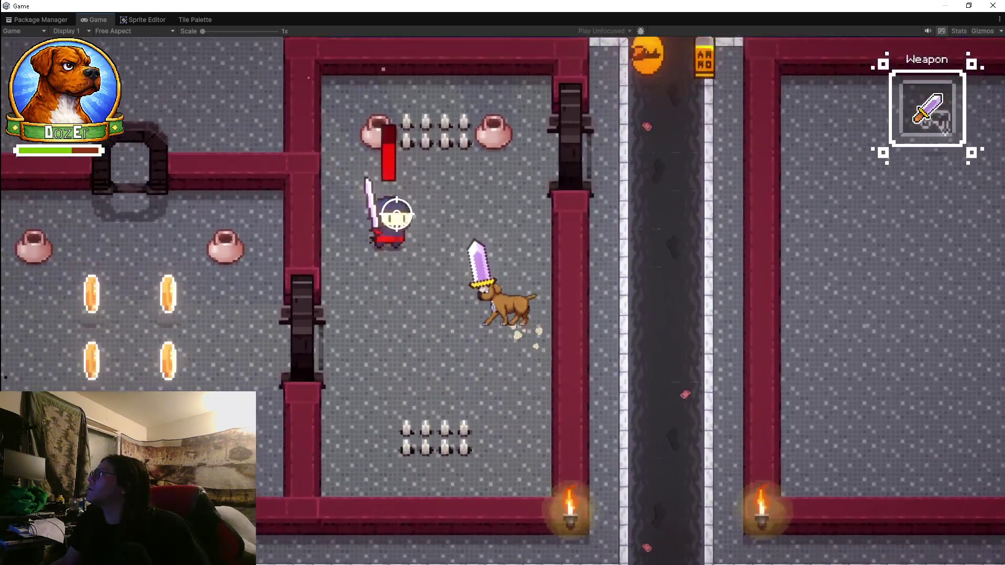
{"action": "key", "text": "d"}
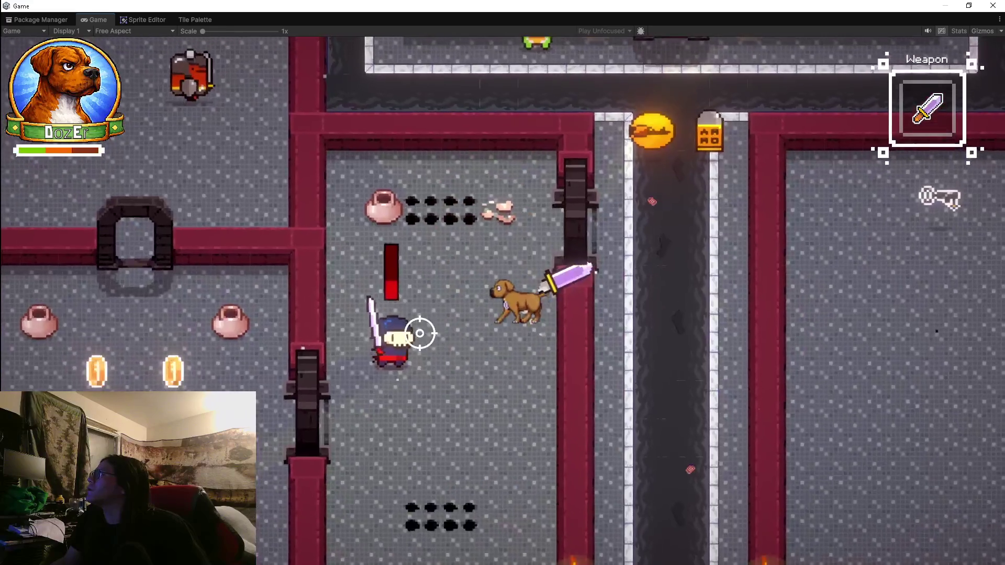
{"action": "key", "text": "a"}
{"action": "key", "text": "s"}
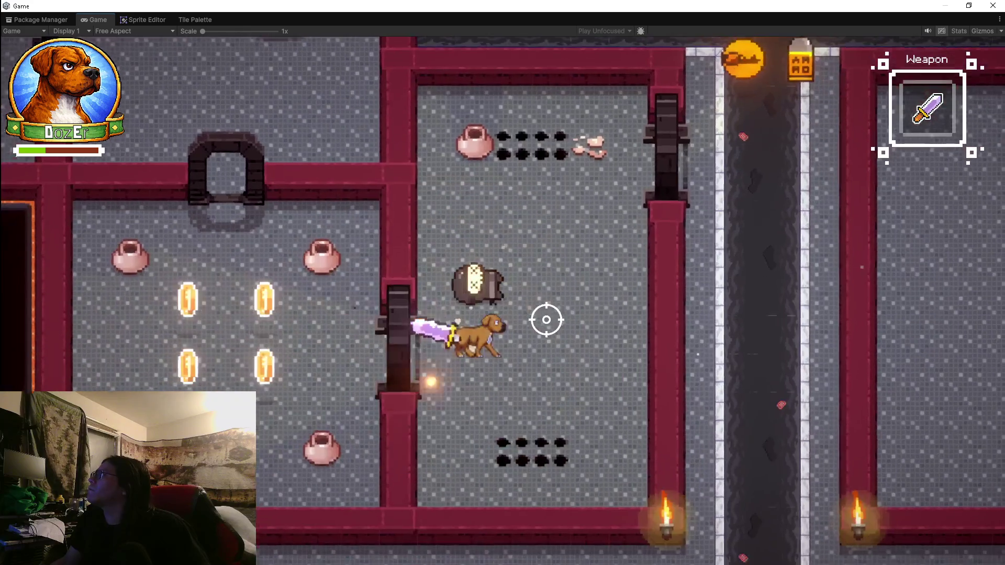
{"action": "key", "text": "w"}
{"action": "key", "text": "d"}
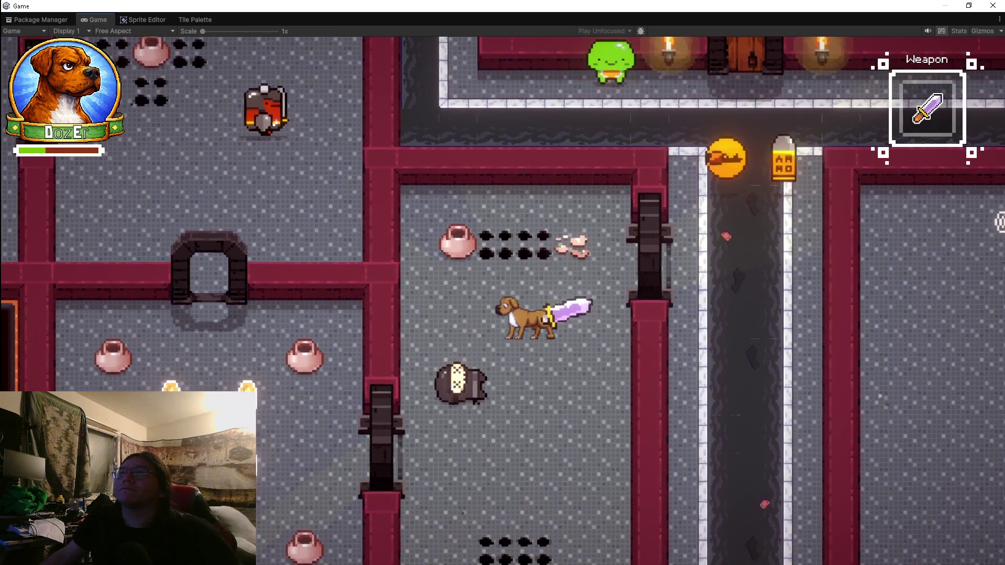
{"action": "key", "text": "ctrl+p"}
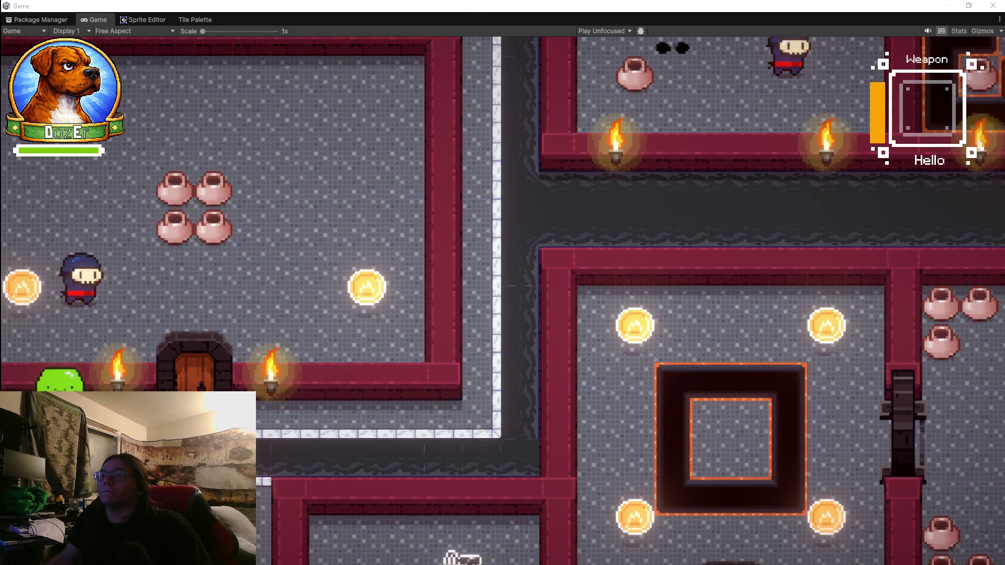
Show the DeadlineTilePalette in the Tile Palette window, targeting GroundStreets.
{"action": "left_click", "coordinate": [208, 20]}
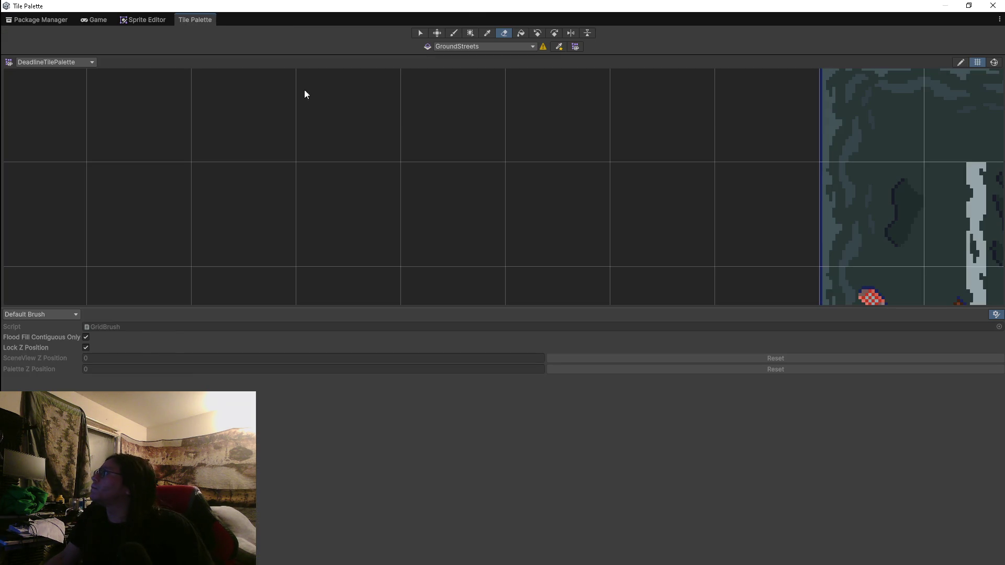
Pick the top-left ground tile in the palette, then view the tilemap sprite sheet in the Sprite Editor.
{"action": "scroll", "coordinate": [655, 219], "scroll_direction": "down", "scroll_amount": 5}
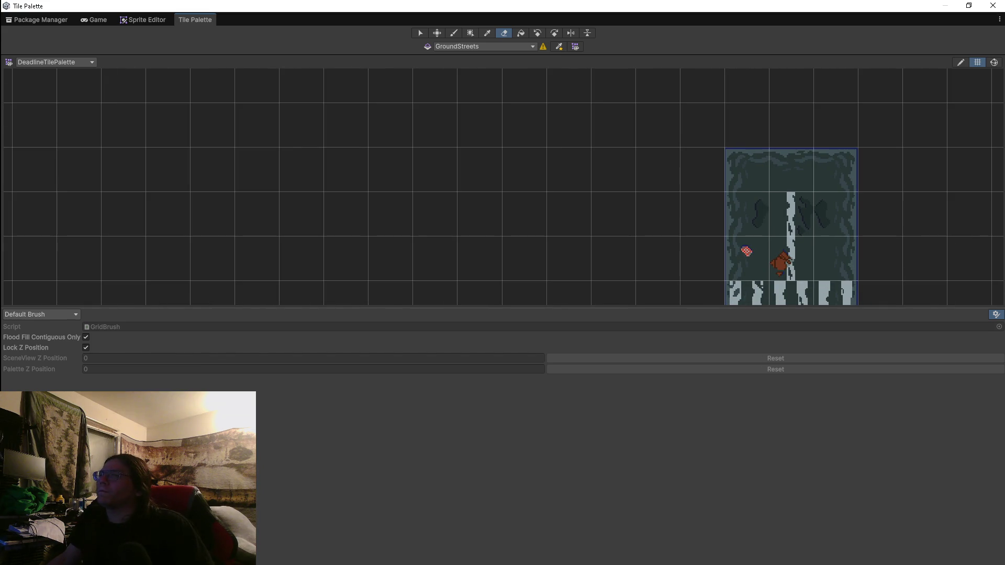
{"action": "left_click", "coordinate": [760, 167]}
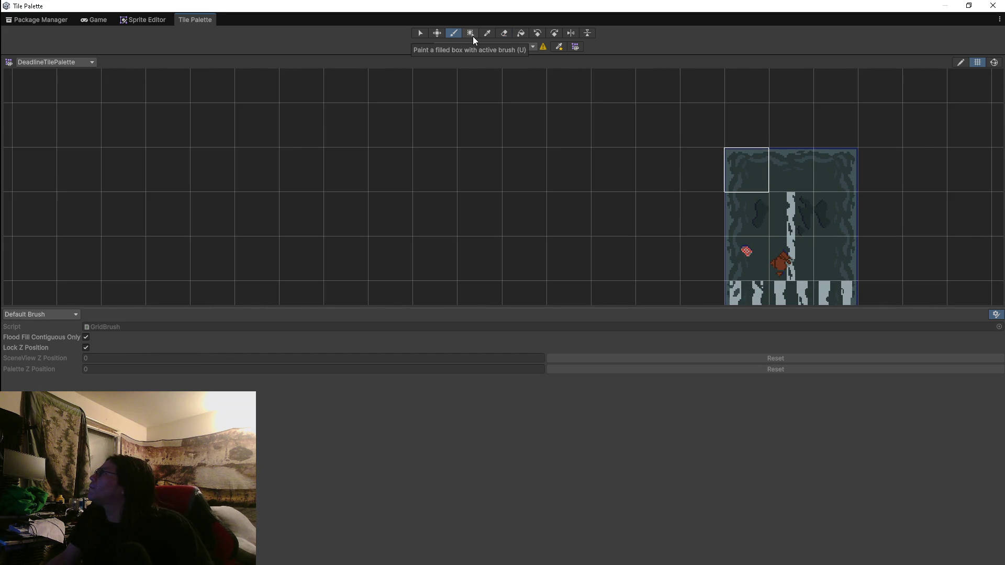
{"action": "left_click", "coordinate": [142, 22]}
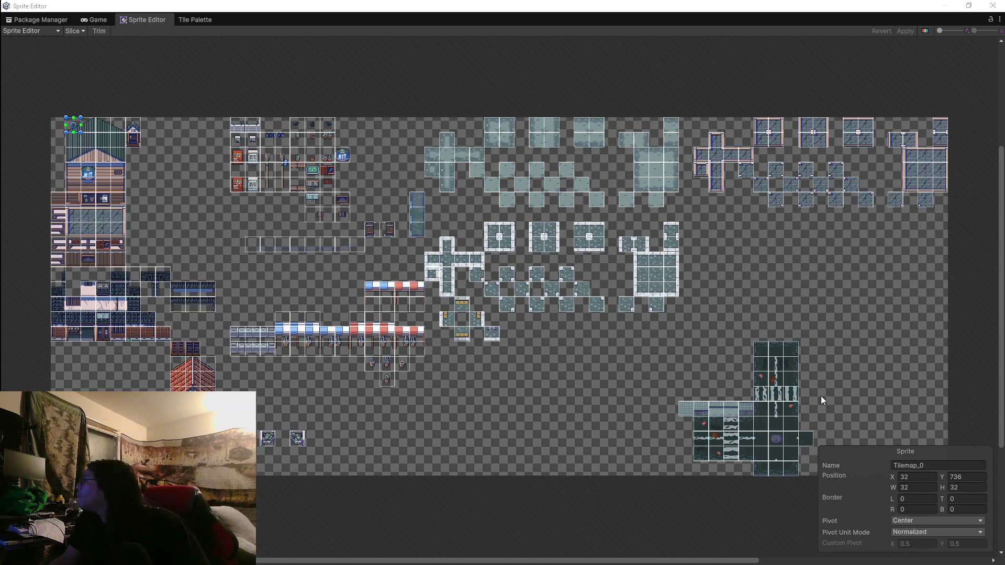
Review the sprite sheet's Slice settings, then view the Newtonsoft Json 3.2.1 package details.
{"action": "left_click", "coordinate": [83, 33]}
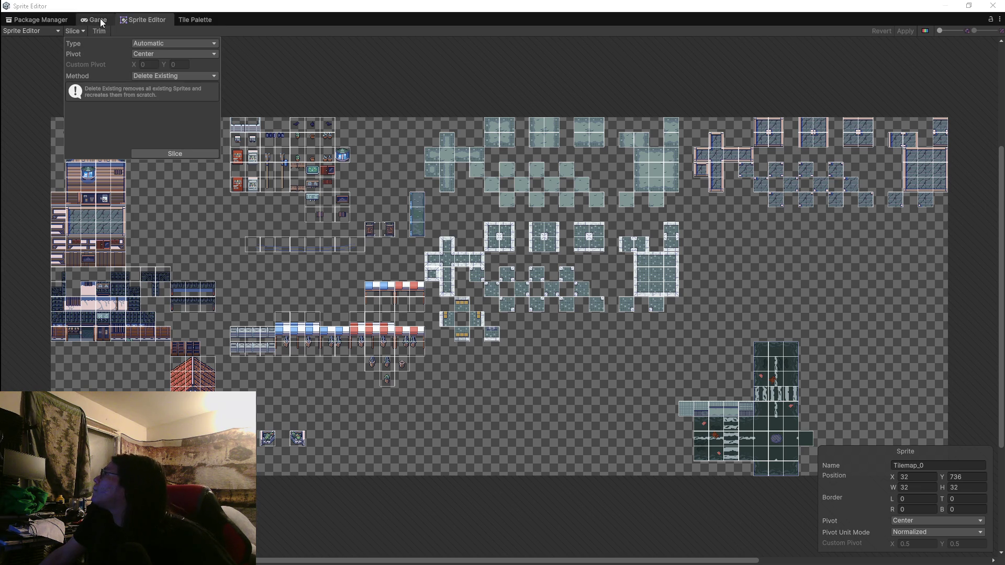
{"action": "key", "text": "Escape"}
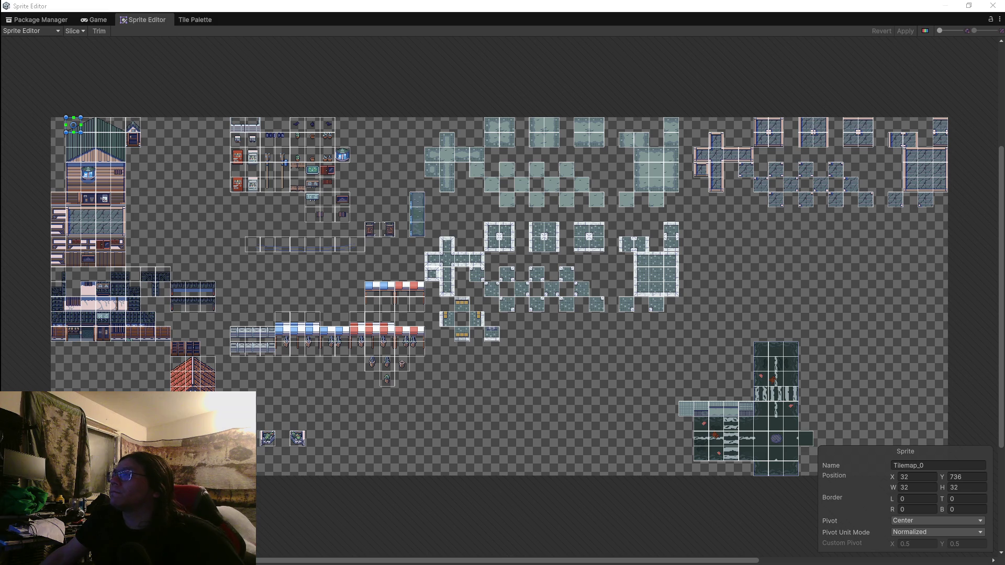
{"action": "left_click", "coordinate": [42, 22]}
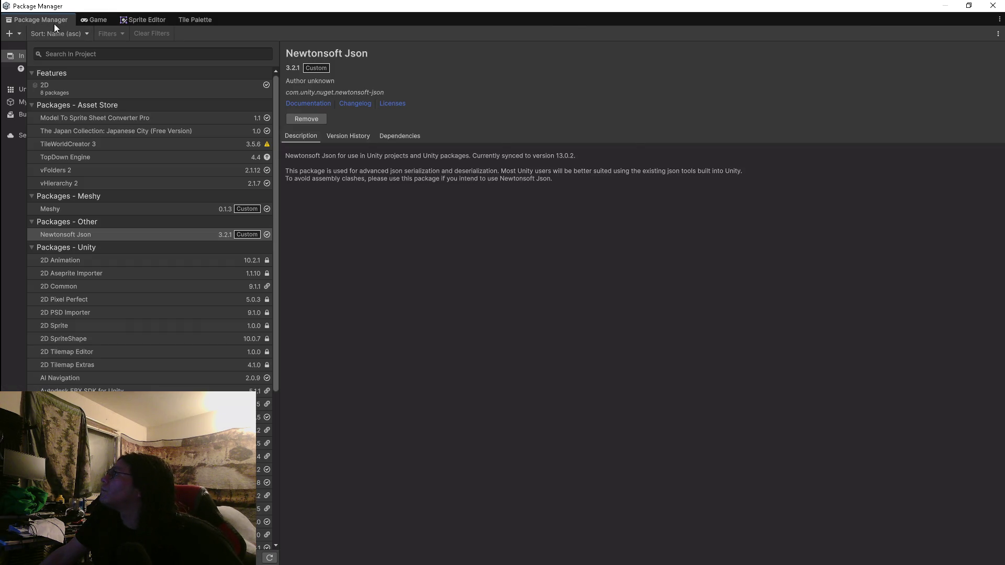
Pass through the Tile Palette back to the Game view, with the dog in the corridor.
{"action": "left_click", "coordinate": [187, 20]}
{"action": "left_click", "coordinate": [88, 21]}
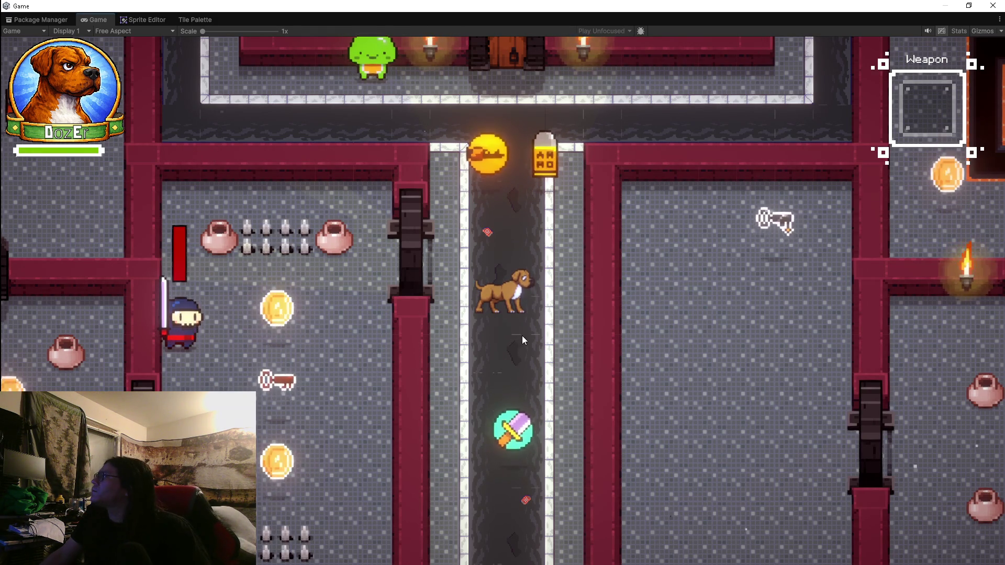
Run the dog up and down the corridor and right into the hallway below.
{"action": "key", "text": "s"}
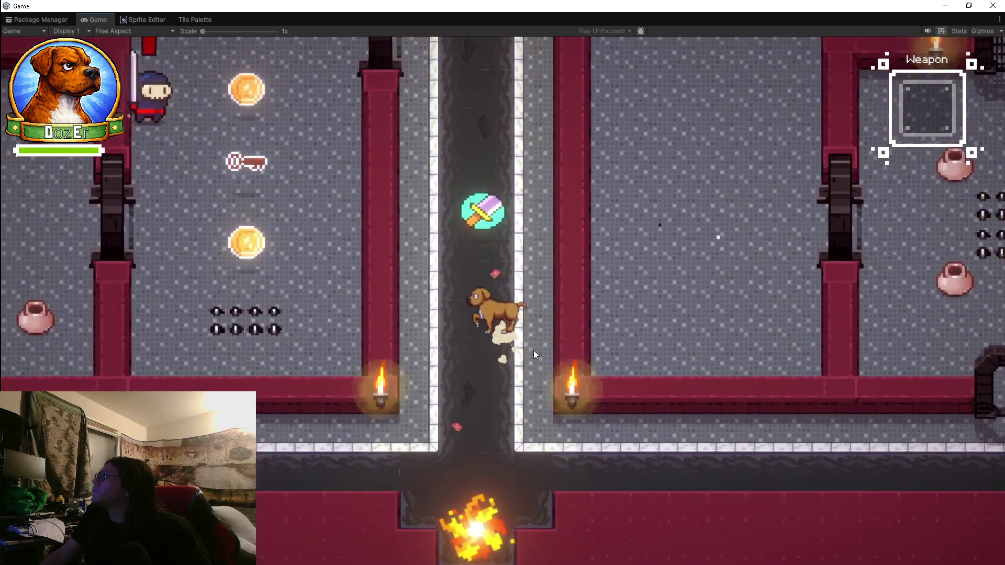
{"action": "key", "text": "w"}
{"action": "key", "text": "s"}
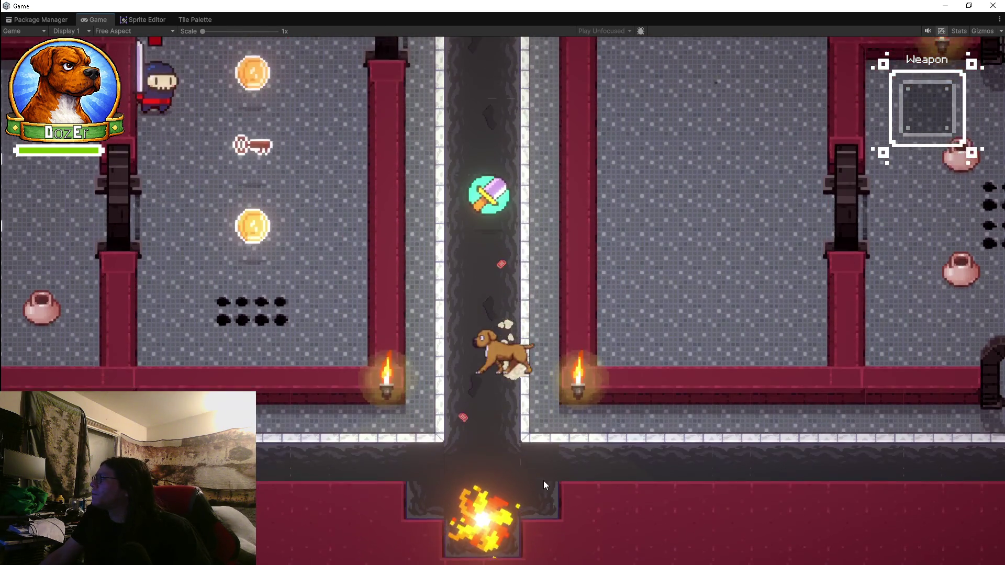
{"action": "key", "text": "s"}
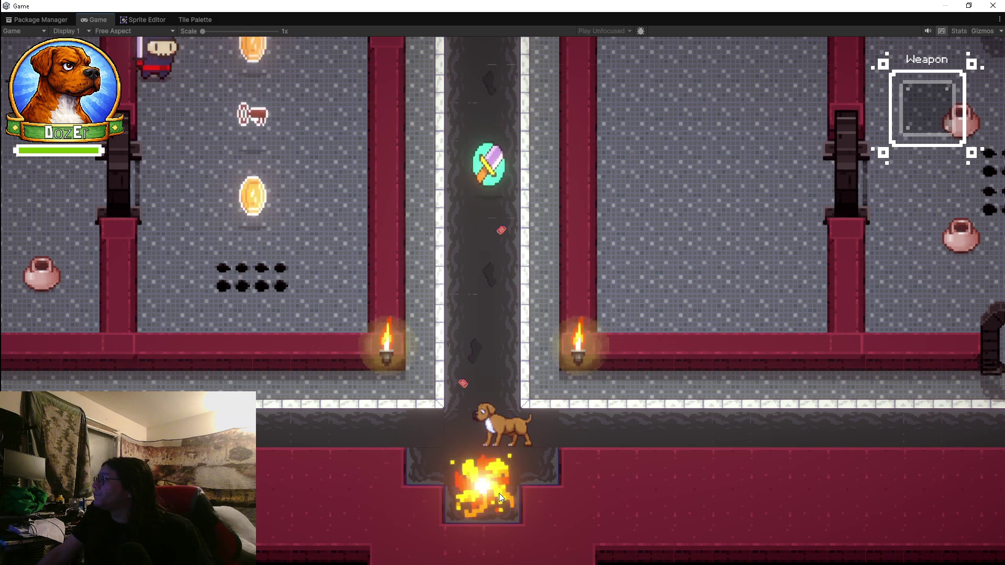
{"action": "key", "text": "d"}
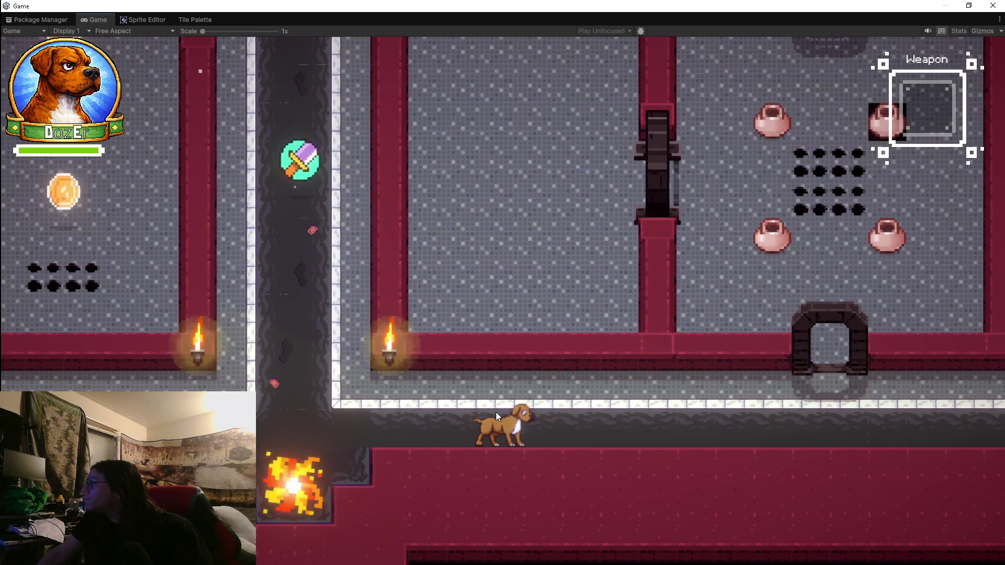
Walk the dog left onto the fire pit and back off, then stop the playtest.
{"action": "key", "text": "a"}
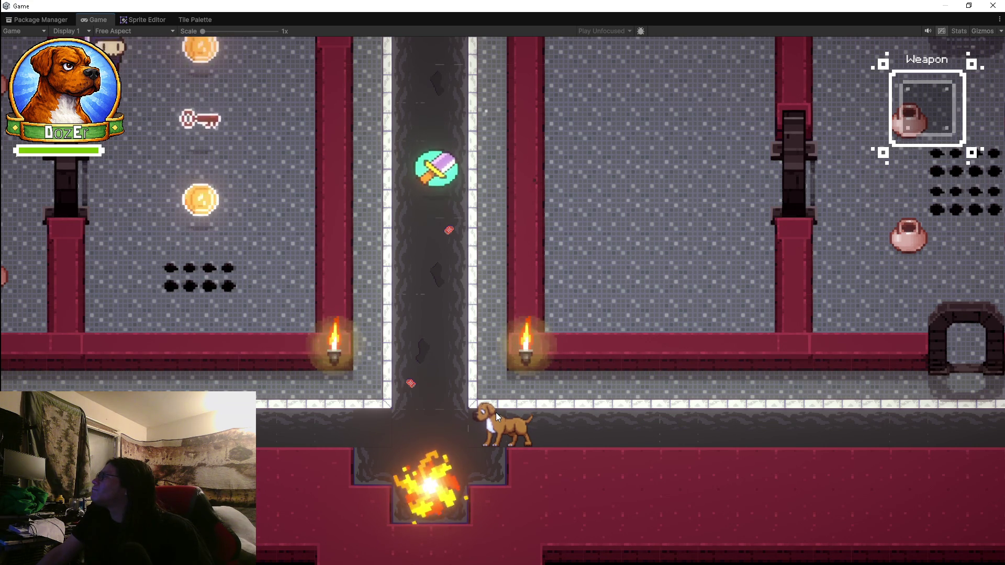
{"action": "key", "text": "a"}
{"action": "key", "text": "s"}
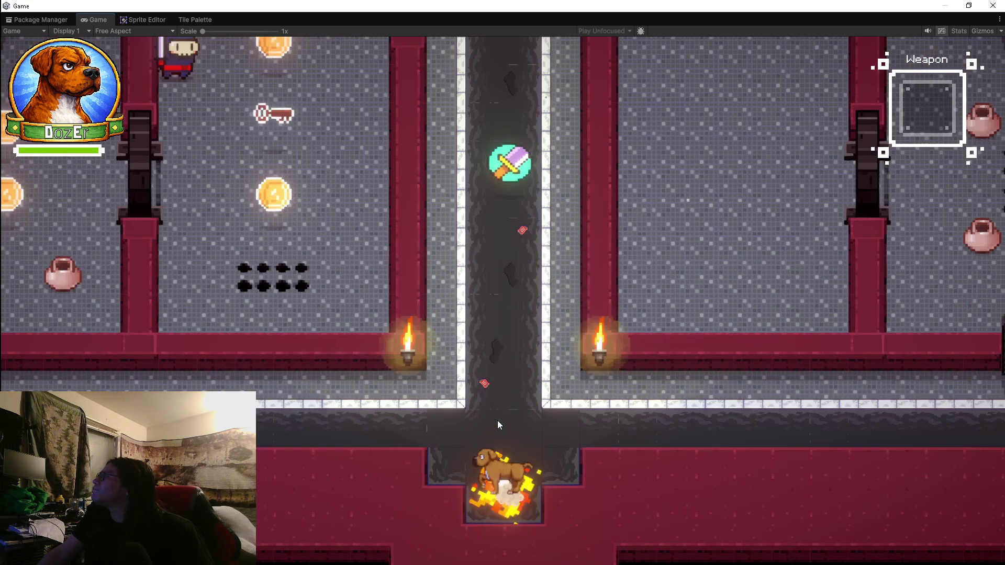
{"action": "key", "text": "w"}
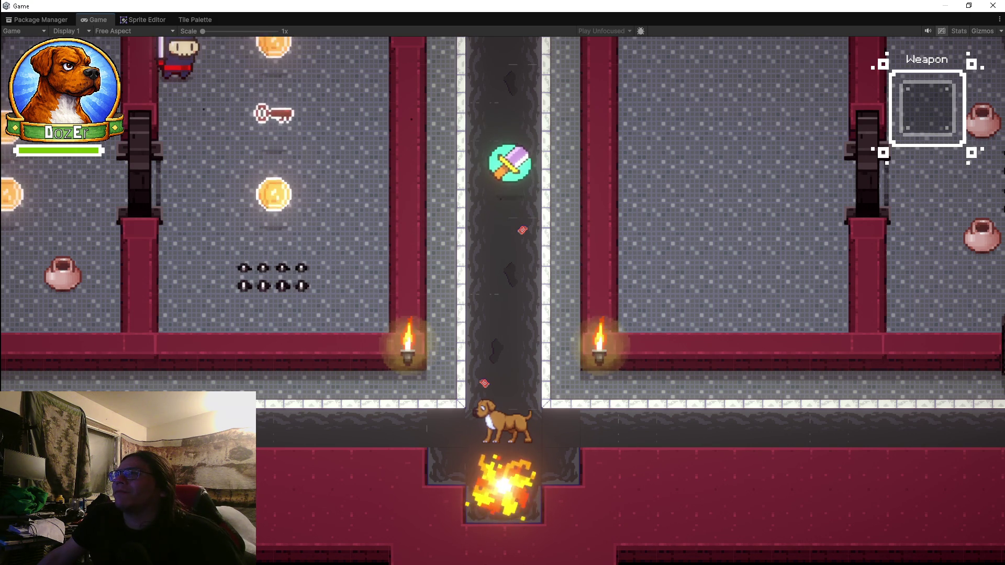
{"action": "left_click", "coordinate": [658, 444]}
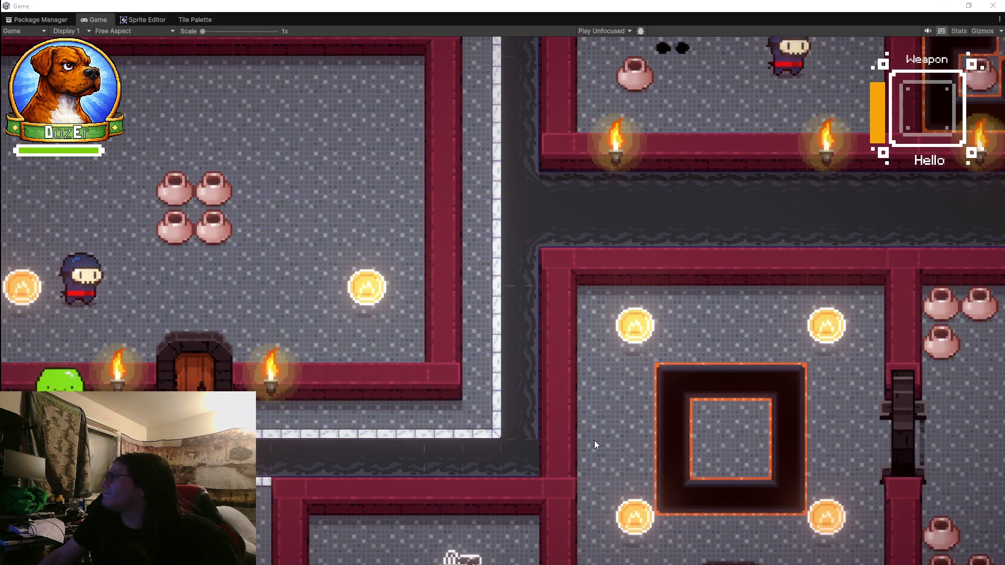
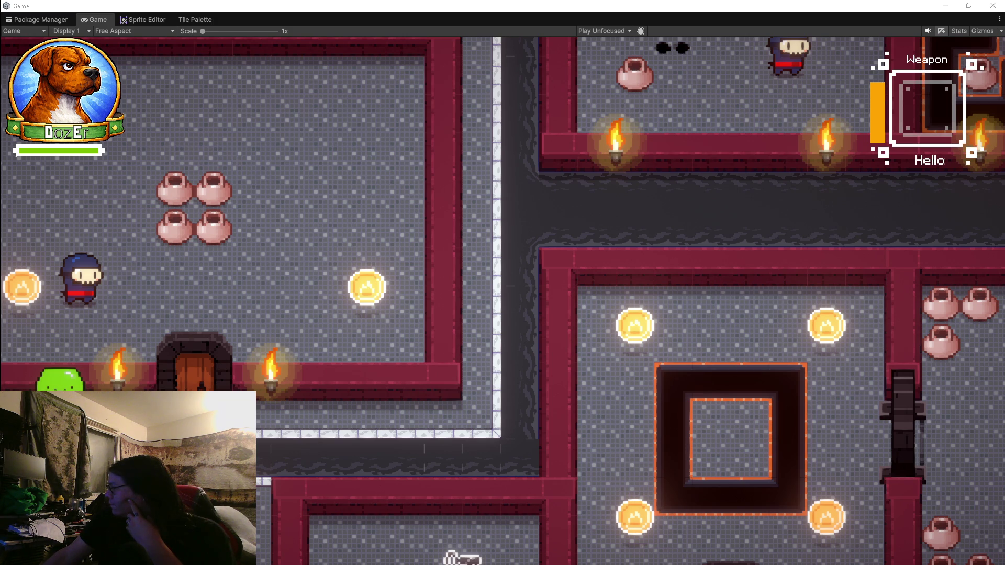
Exit Play mode with Ctrl+P to bring back the full editor layout and Scene view.
{"action": "key", "text": "ctrl+p"}
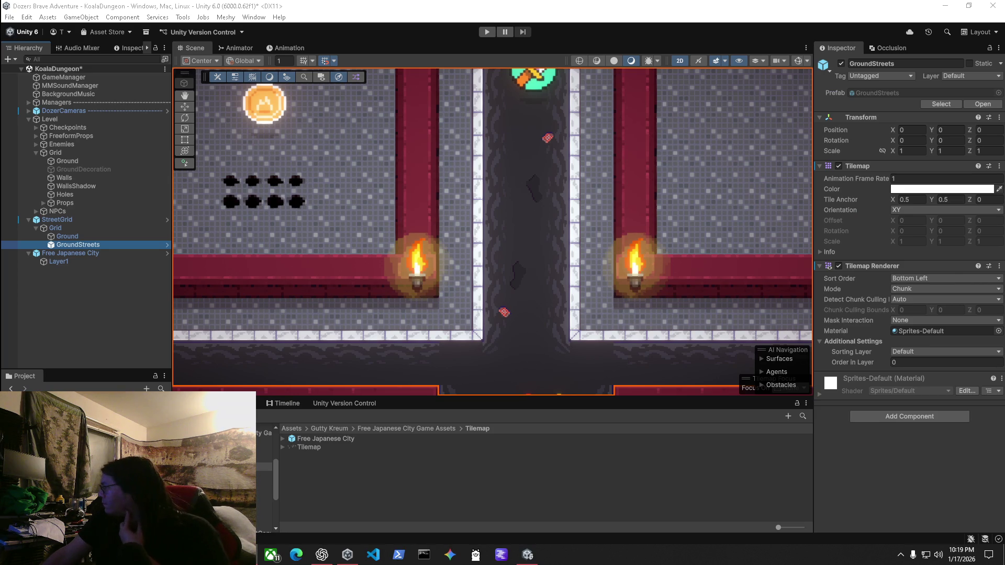
Expand DozerCameras in the Hierarchy and select MainCamera to inspect its camera components.
{"action": "left_click", "coordinate": [328, 560]}
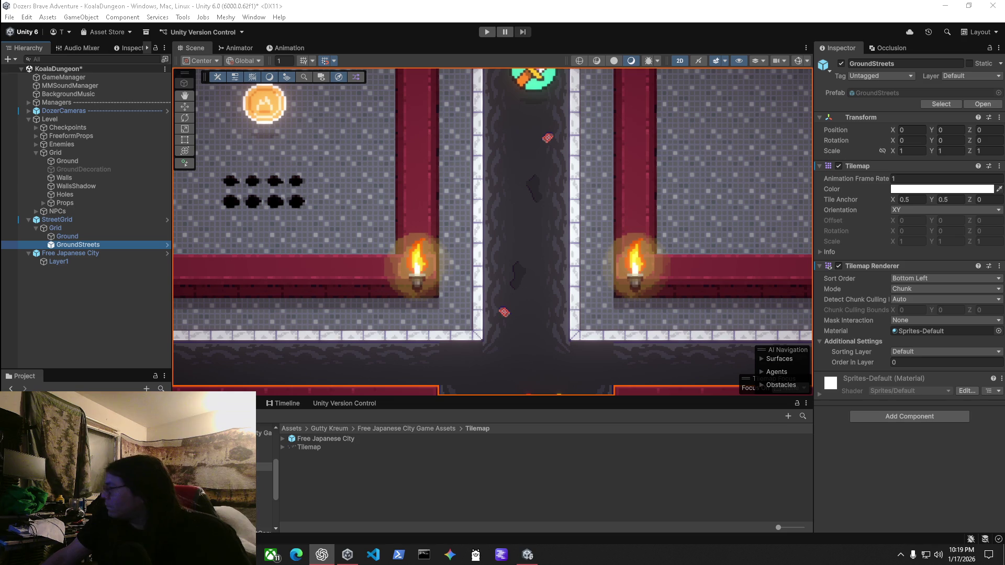
{"action": "left_click", "coordinate": [37, 111]}
{"action": "left_click", "coordinate": [29, 111]}
{"action": "left_click", "coordinate": [77, 127]}
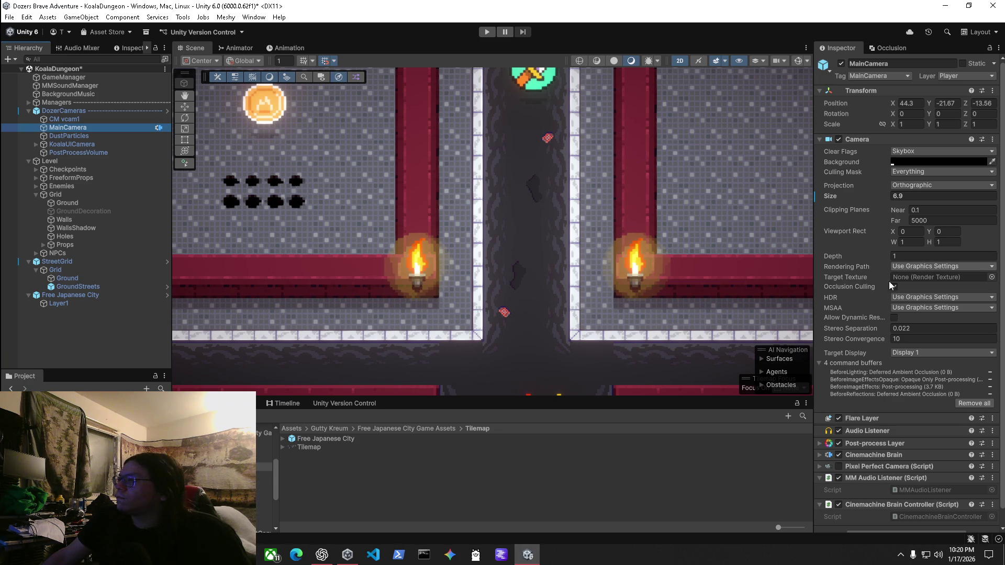
Expand the MainCamera's Pixel Perfect Camera (Script) and enable it.
{"action": "scroll", "coordinate": [908, 395], "scroll_direction": "down", "scroll_amount": 1}
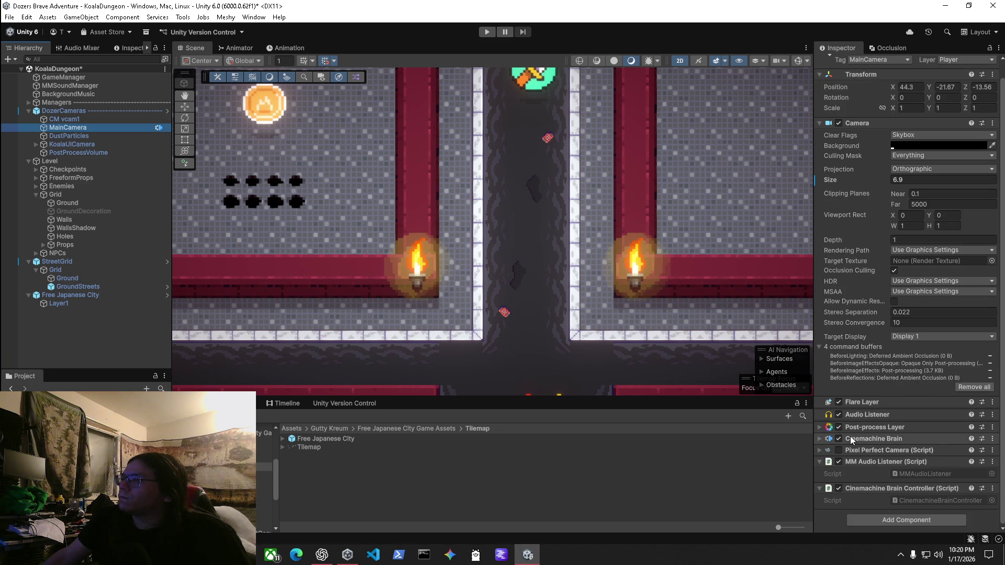
{"action": "left_click", "coordinate": [820, 449]}
{"action": "scroll", "coordinate": [819, 449], "scroll_direction": "down", "scroll_amount": 4}
{"action": "left_click", "coordinate": [839, 381]}
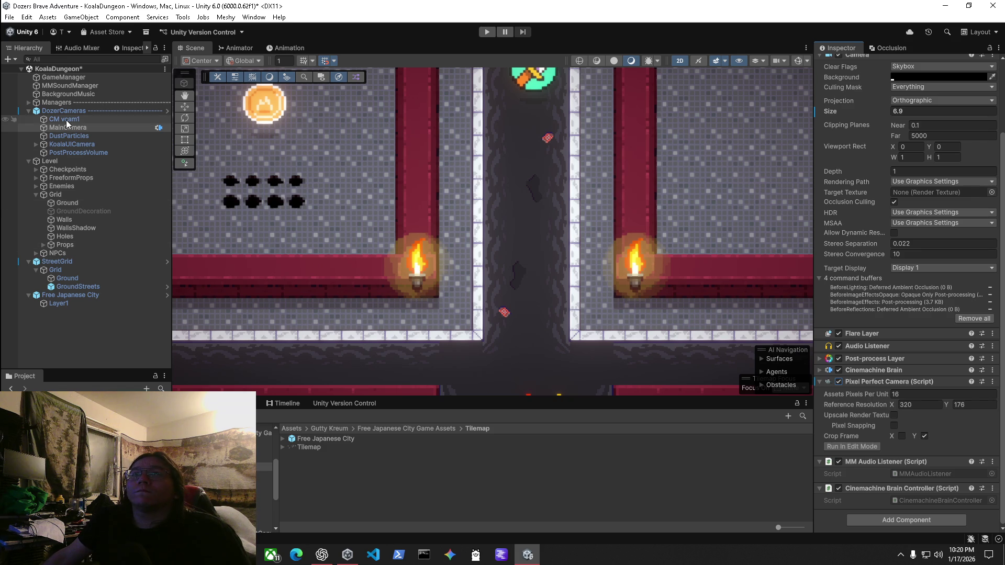
Glance at CM vcam1, reselect MainCamera, and start Play mode.
{"action": "left_click", "coordinate": [67, 120]}
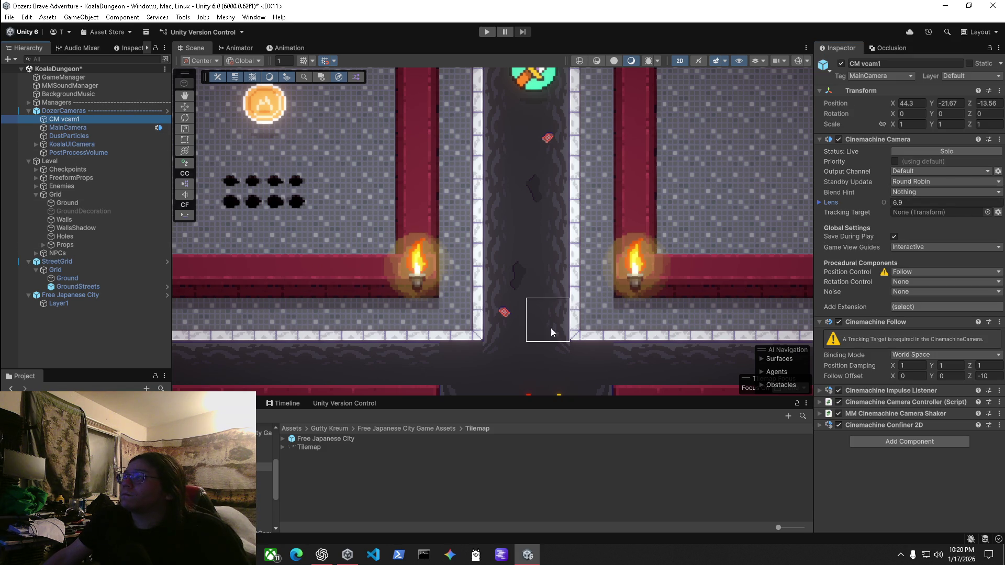
{"action": "left_click", "coordinate": [74, 127]}
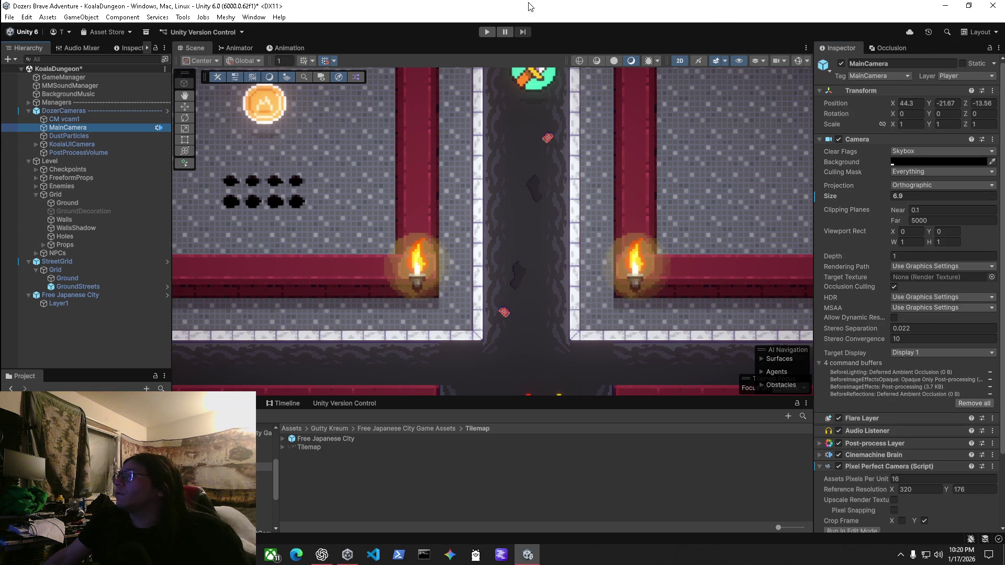
{"action": "left_click", "coordinate": [482, 34]}
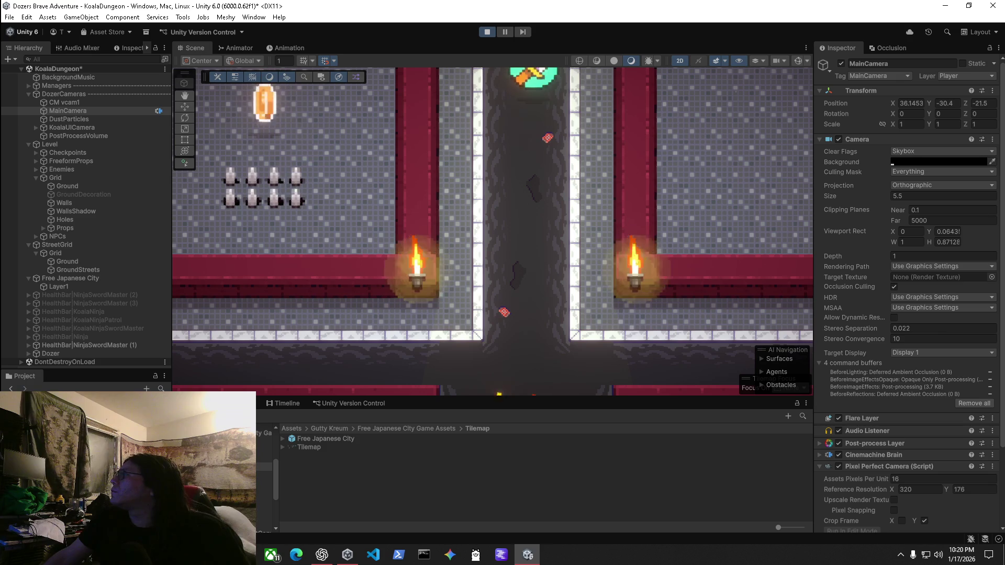
Toggle Pixel Perfect Camera off and on, then set Assets Pixels Per Unit to 8, then 16.
{"action": "left_click", "coordinate": [839, 466]}
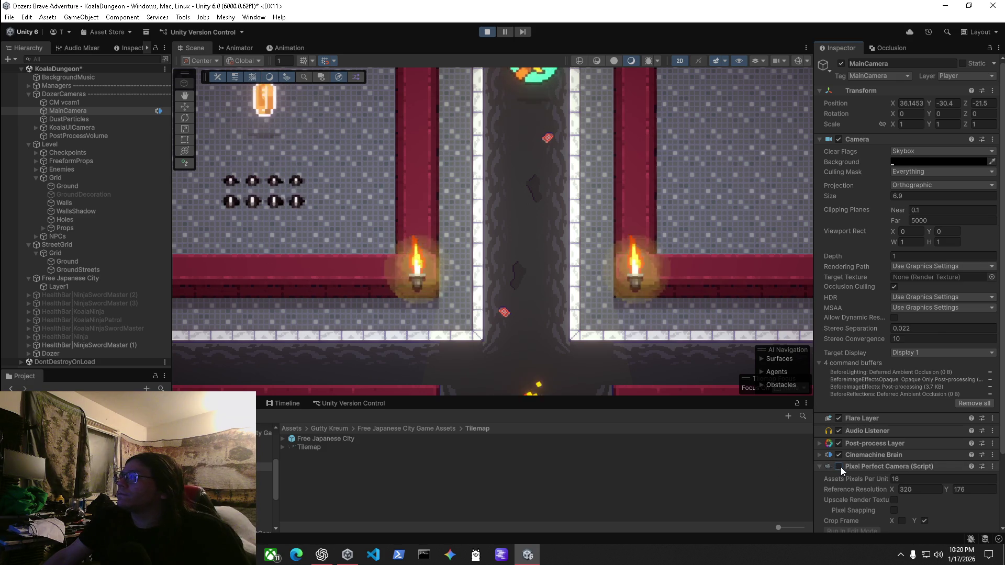
{"action": "left_click", "coordinate": [839, 466]}
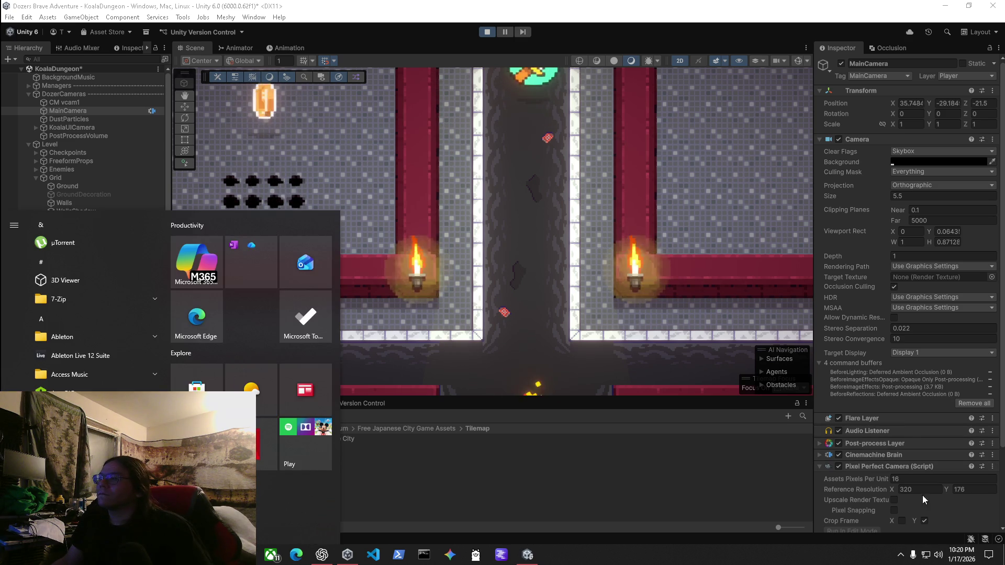
{"action": "left_click", "coordinate": [908, 479]}
{"action": "type", "text": "32"}
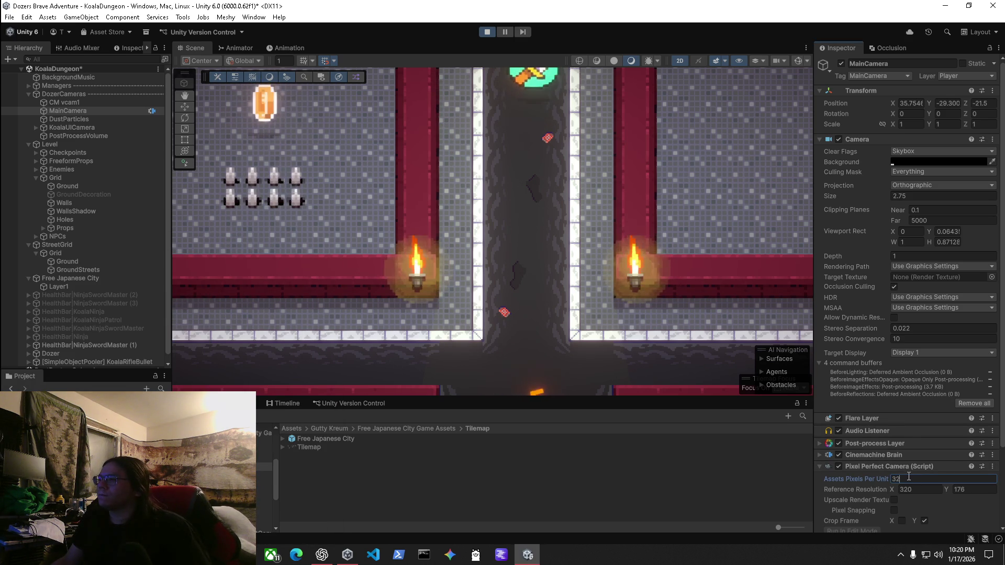
{"action": "left_click", "coordinate": [871, 478]}
{"action": "type", "text": "8"}
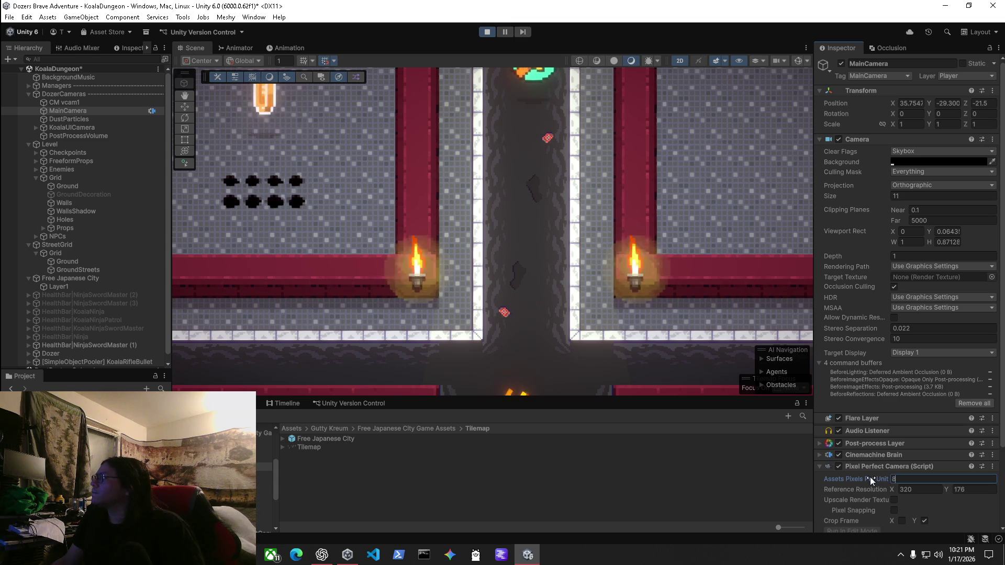
{"action": "key", "text": "BackSpace"}
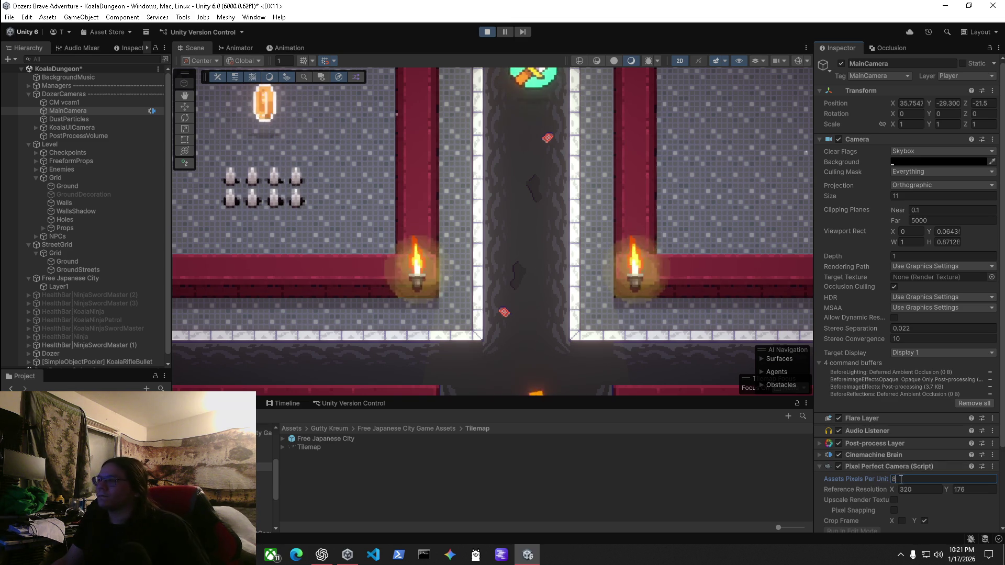
{"action": "type", "text": "1"}
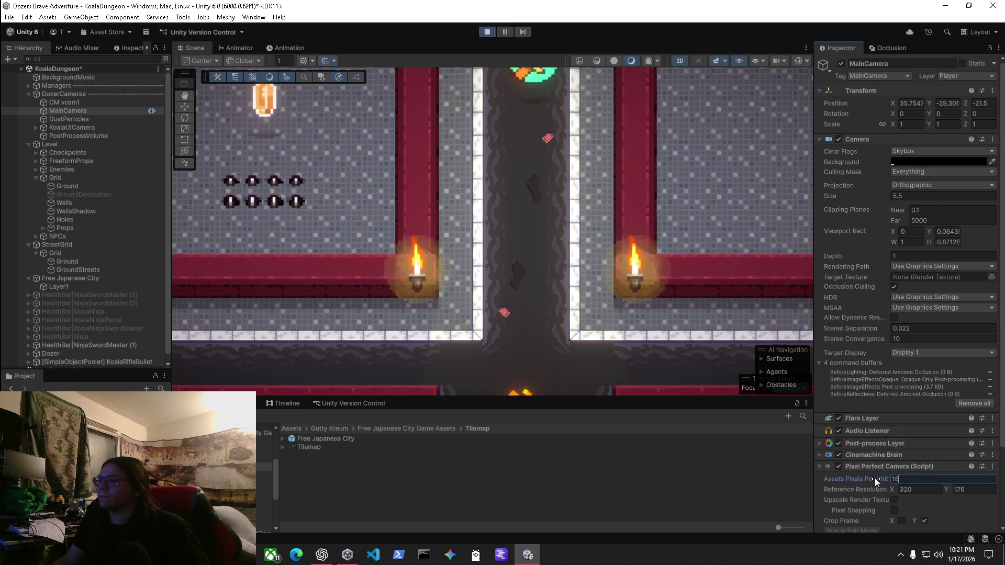
{"action": "type", "text": "6"}
Untick Crop Frame Y and stop the game so the play-mode tweaks revert.
{"action": "scroll", "coordinate": [875, 479], "scroll_direction": "down", "scroll_amount": 2}
{"action": "left_click", "coordinate": [924, 464]}
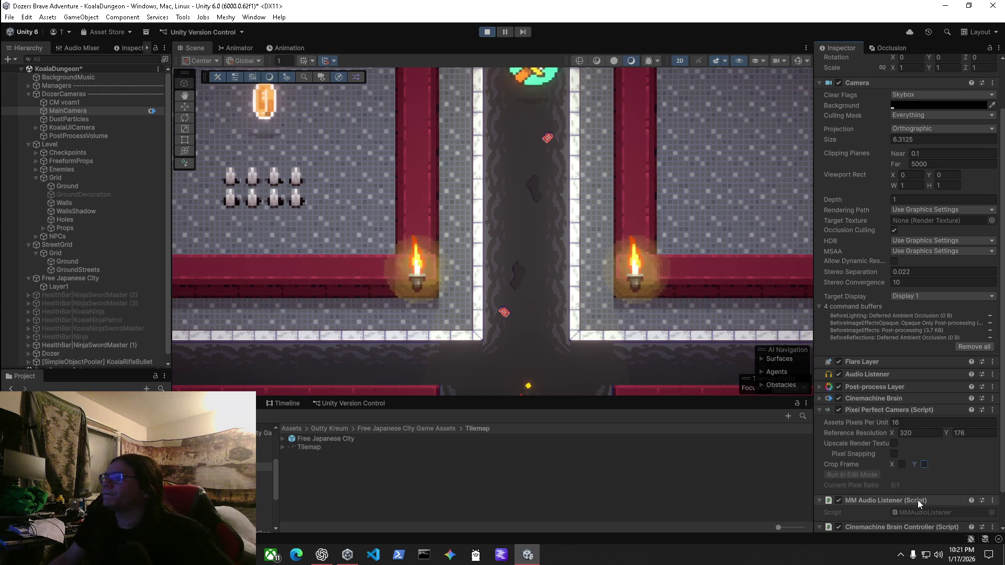
{"action": "left_click", "coordinate": [486, 35]}
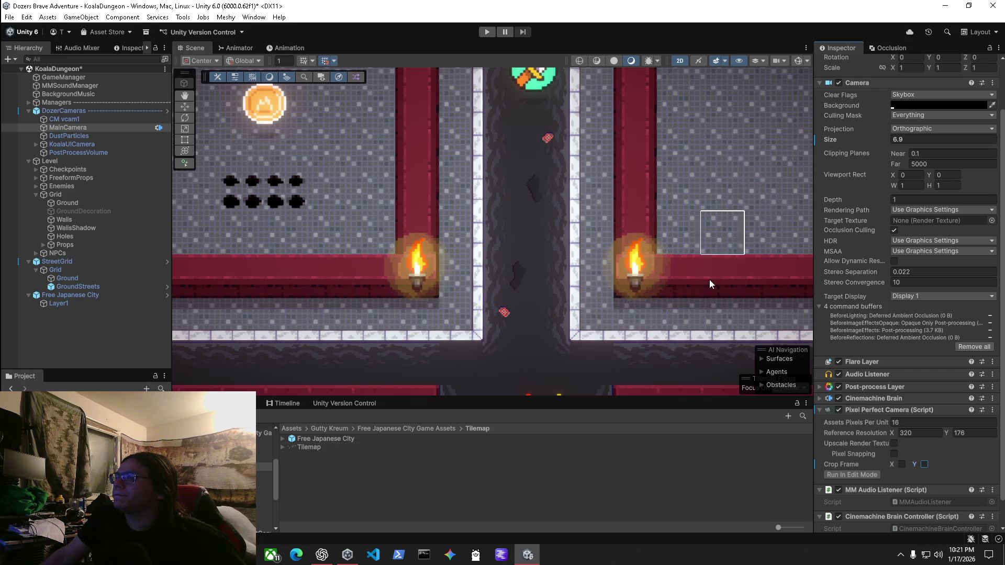
Press Play in the toolbar to run the game again with the Pixel Perfect camera.
{"action": "left_click", "coordinate": [486, 33]}
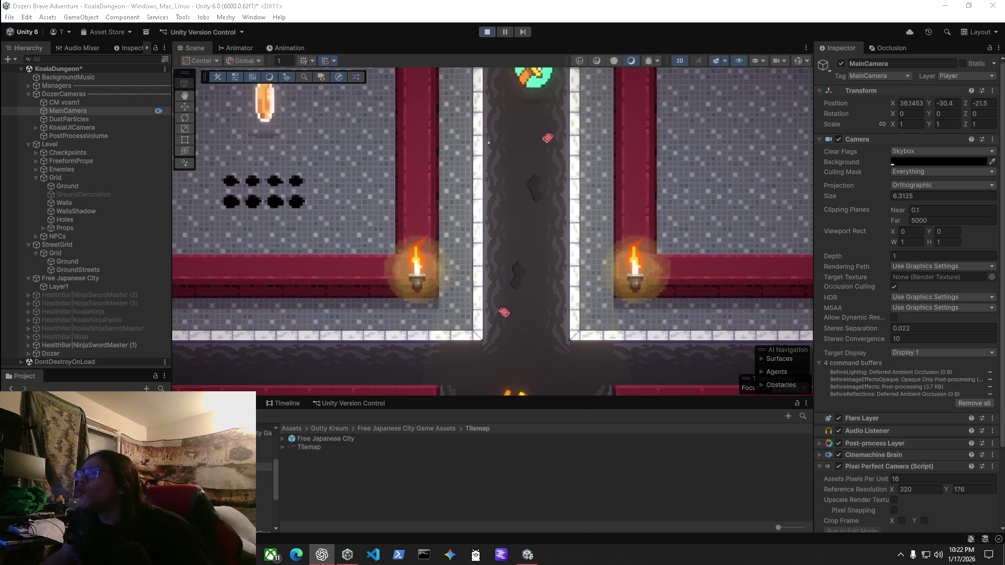
Press the toolbar Play/Stop button to end the playtest.
{"action": "left_click", "coordinate": [486, 32]}
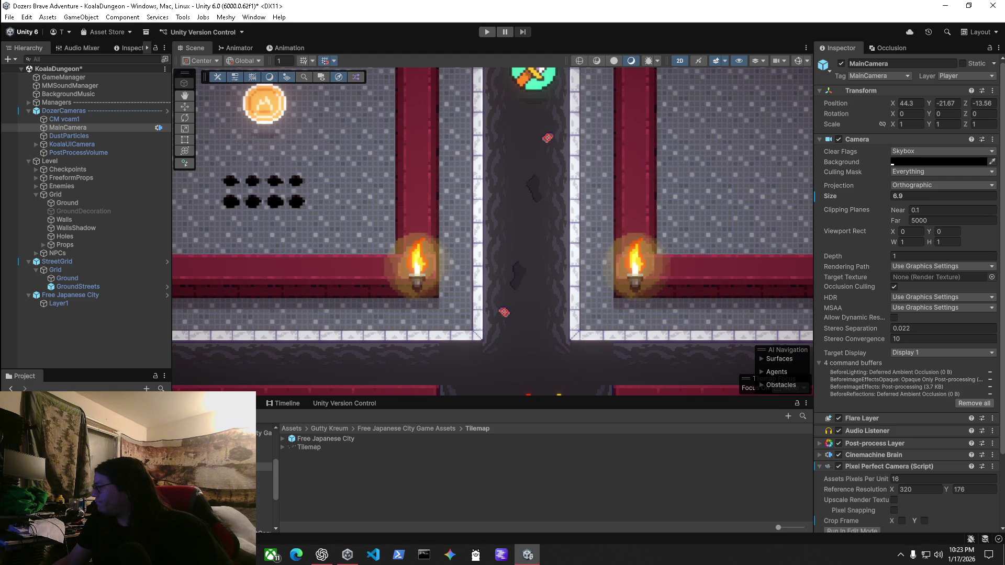
{"action": "left_click", "coordinate": [322, 555]}
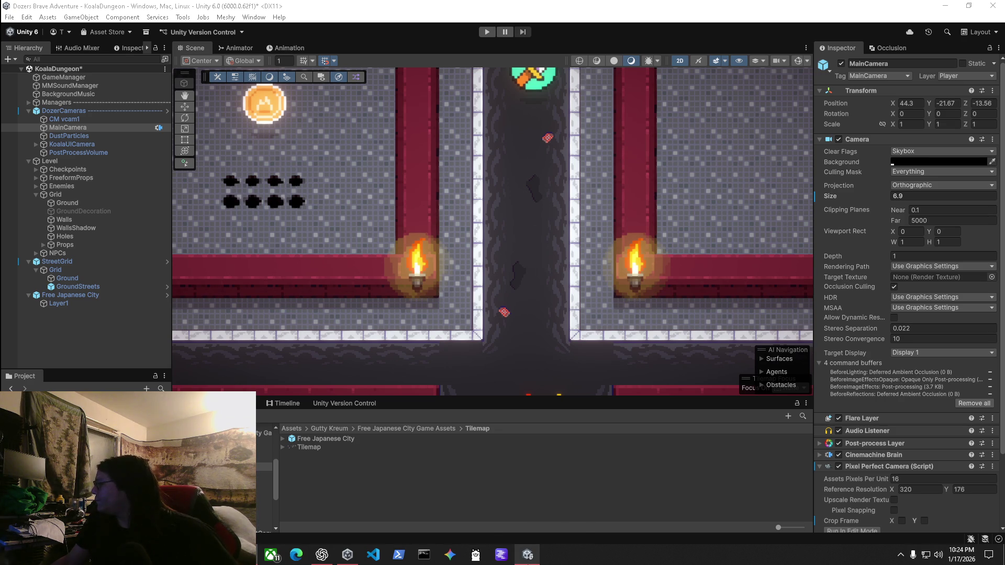
Select the GroundStreets tilemap under StreetGrid > Grid, then Alt+Tab to another window.
{"action": "mouse_move", "coordinate": [527, 555]}
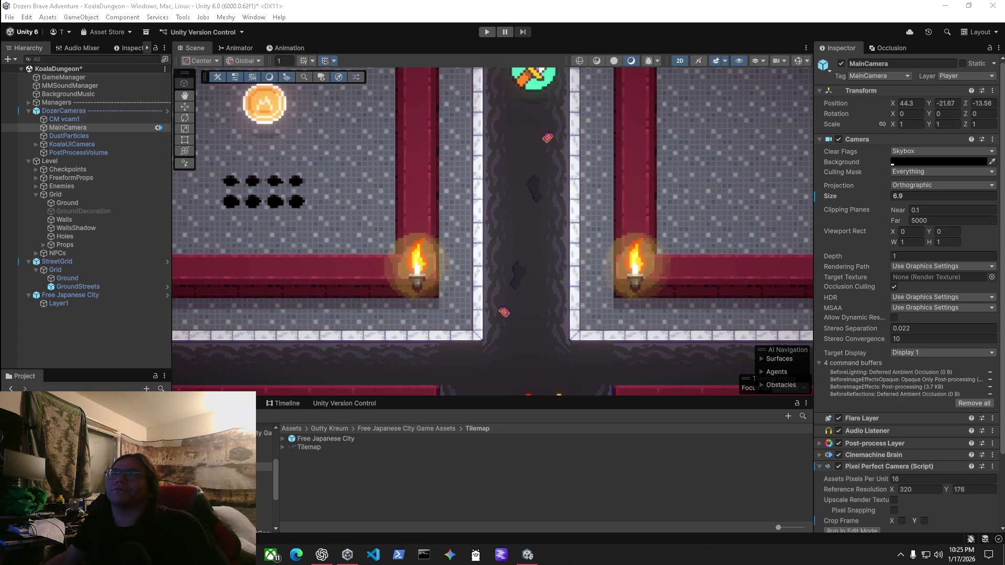
{"action": "left_click", "coordinate": [69, 288]}
{"action": "key", "text": "alt+Tab"}
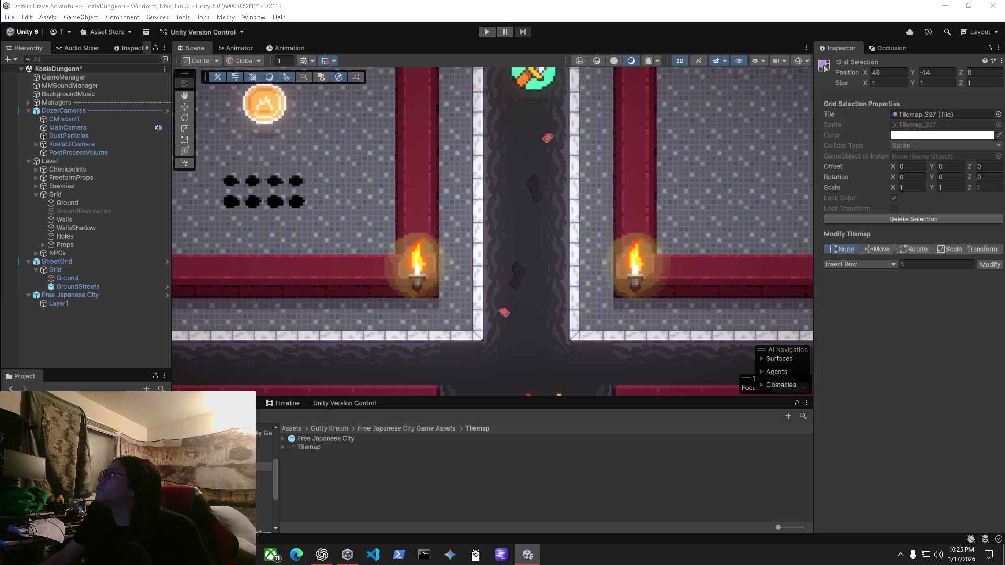
Pick several street floor cells with GroundStreets selected to read their tiles in Grid Selection.
{"action": "left_click", "coordinate": [454, 353]}
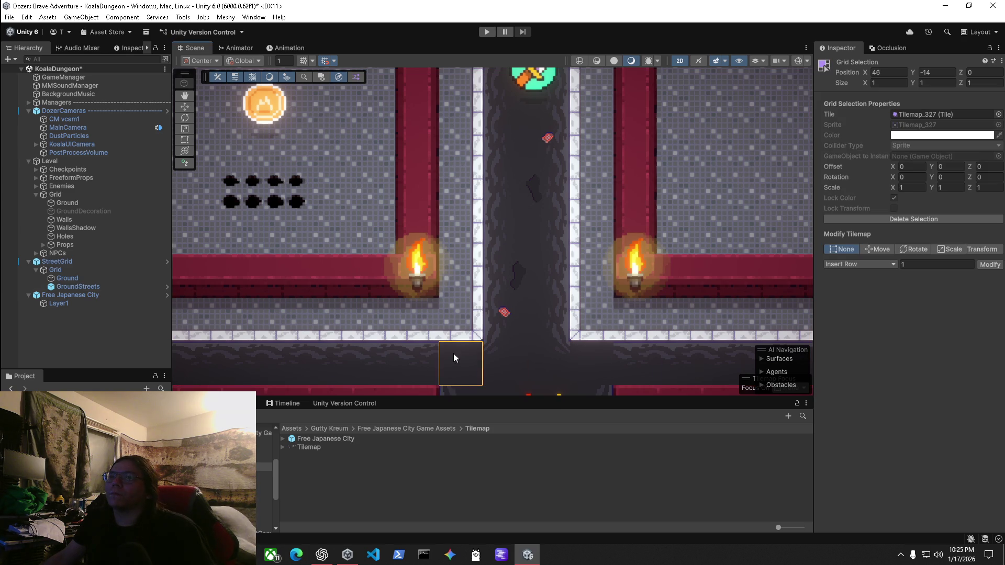
{"action": "left_click", "coordinate": [62, 288]}
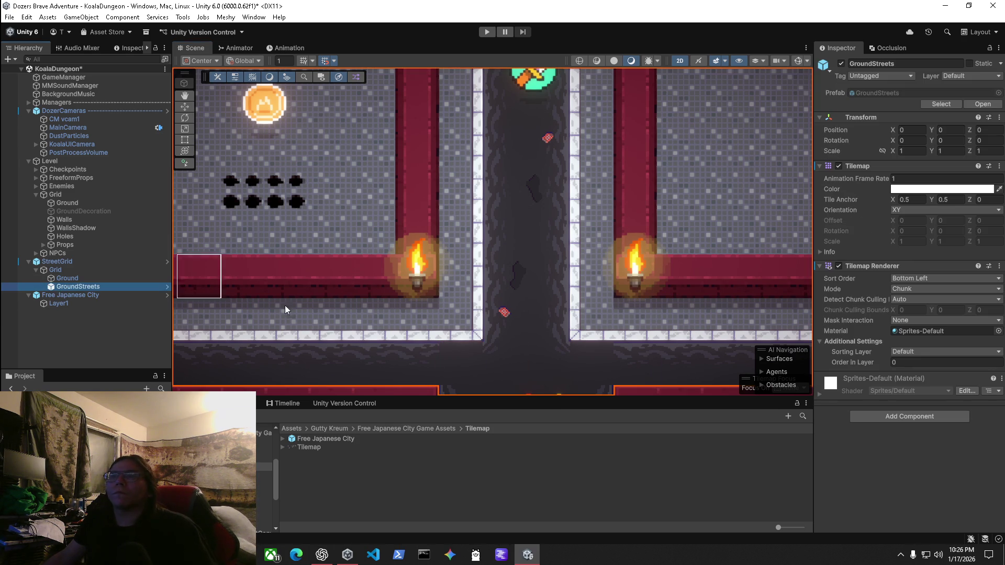
{"action": "left_click", "coordinate": [460, 355]}
{"action": "left_click", "coordinate": [435, 354]}
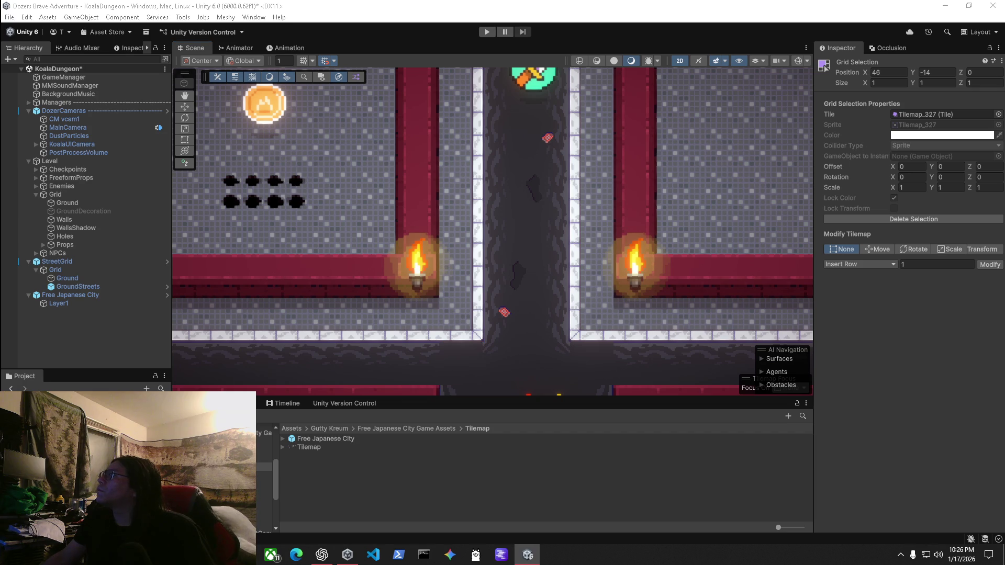
{"action": "left_click", "coordinate": [460, 356]}
Check a floor cell on the Ground tilemap, then delete the Free Japanese City object.
{"action": "left_click", "coordinate": [62, 280]}
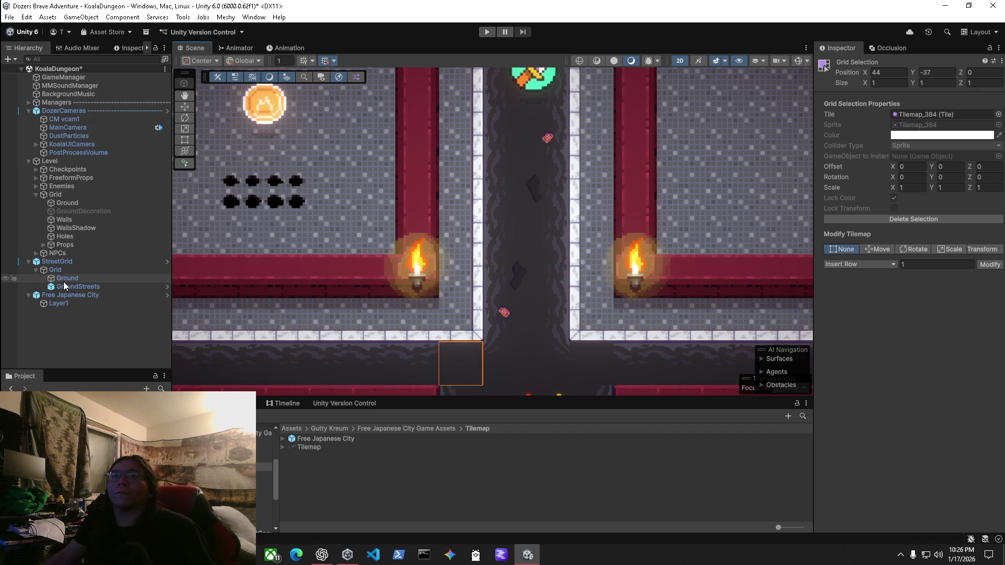
{"action": "left_click", "coordinate": [573, 353]}
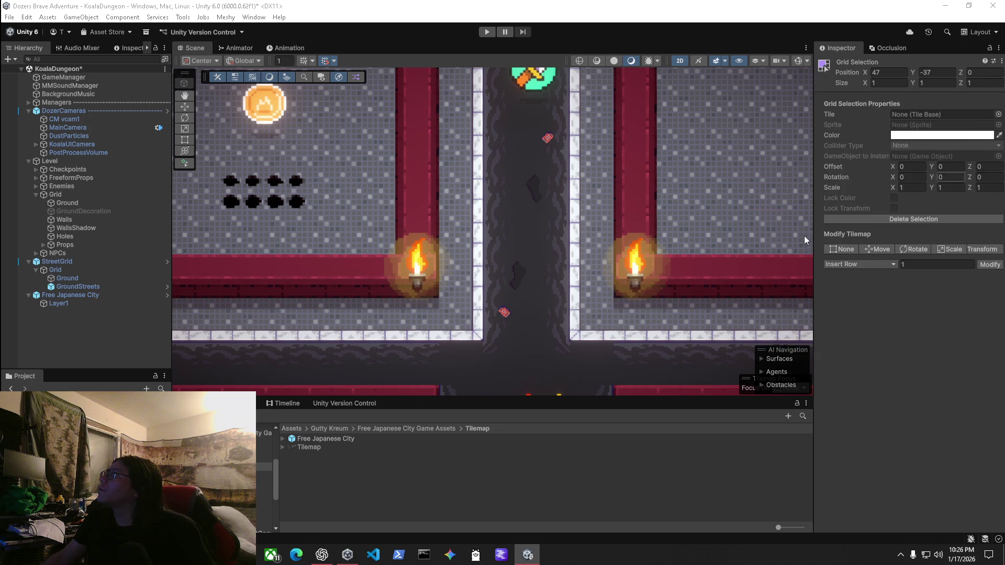
{"action": "left_click", "coordinate": [67, 278]}
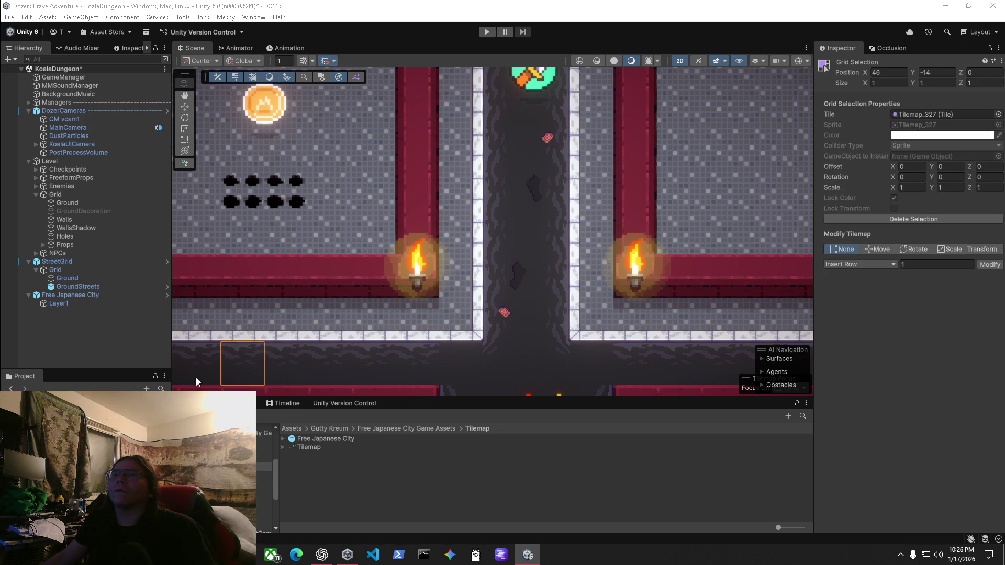
{"action": "left_click", "coordinate": [71, 294]}
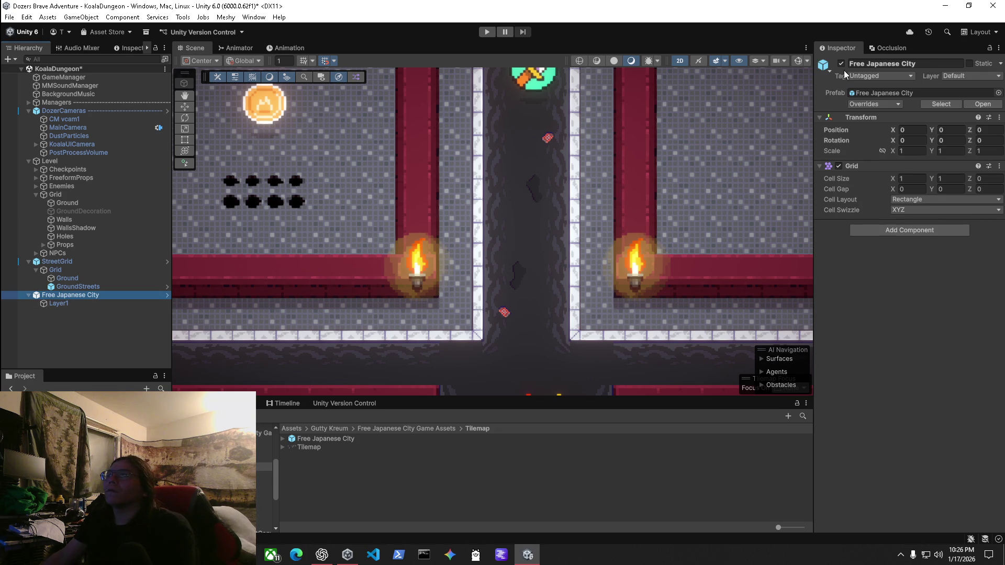
{"action": "key", "text": "Delete"}
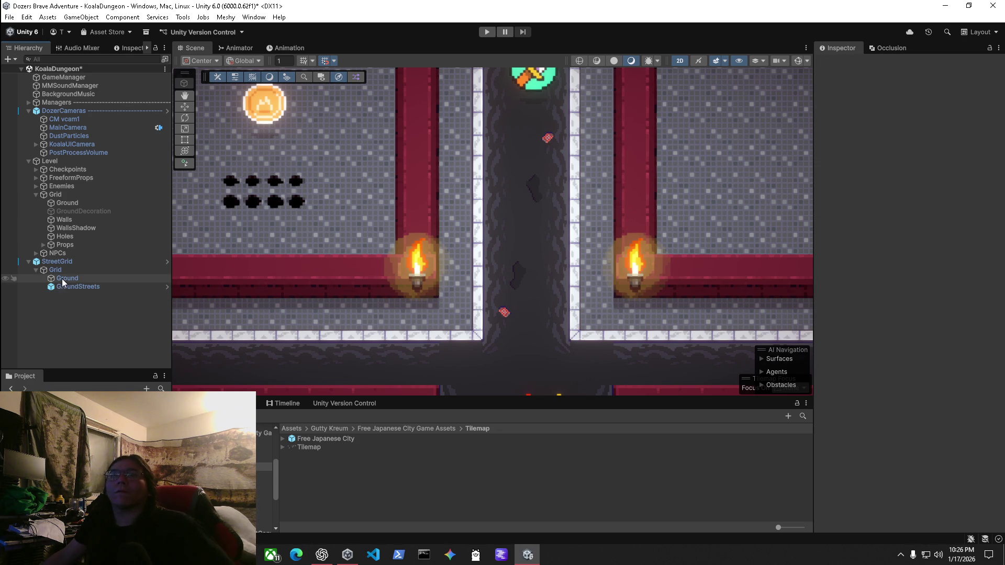
Select GroundStreets and pick a street cell to see which tile fills it.
{"action": "left_click", "coordinate": [63, 286]}
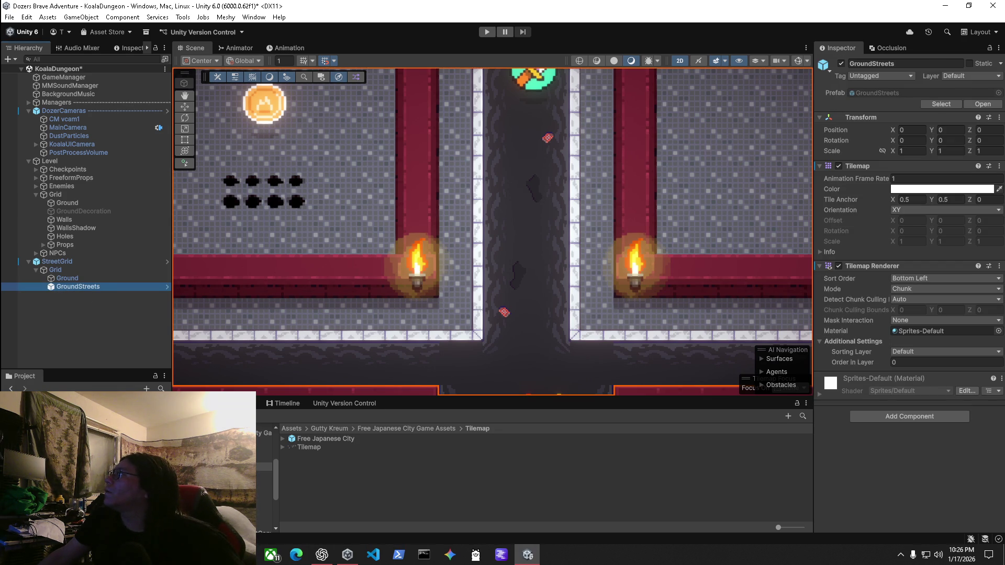
{"action": "left_click", "coordinate": [634, 319]}
{"action": "left_click", "coordinate": [593, 365]}
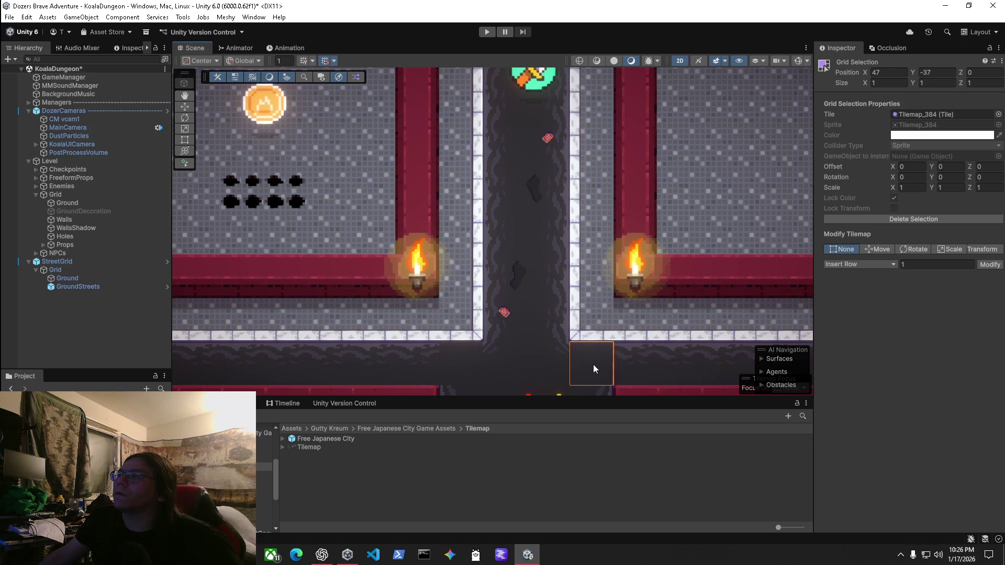
{"action": "scroll", "coordinate": [563, 379], "scroll_direction": "down", "scroll_amount": 2}
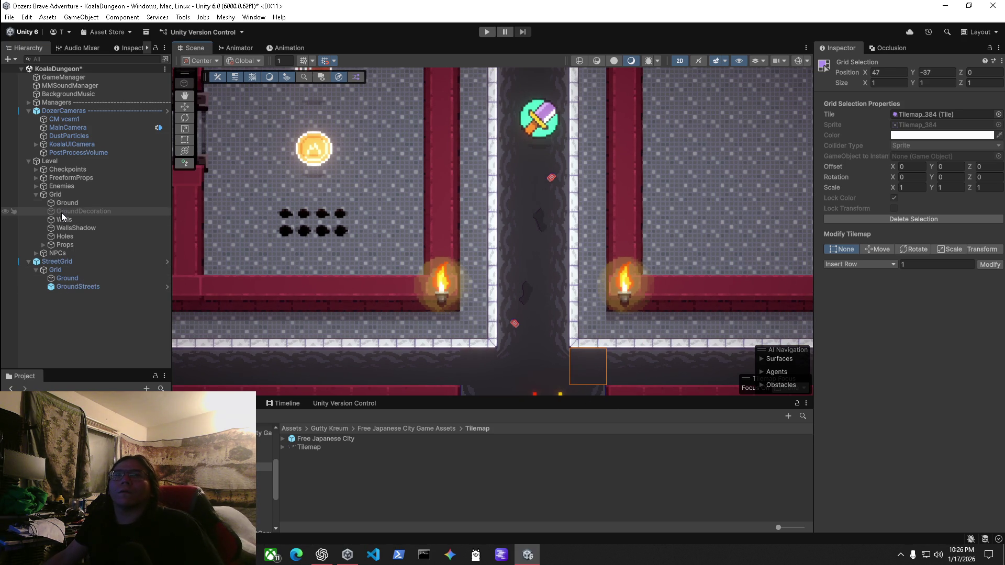
Select Level and GroundStreets, then double-click StreetGrid to frame the whole map.
{"action": "left_click", "coordinate": [41, 164]}
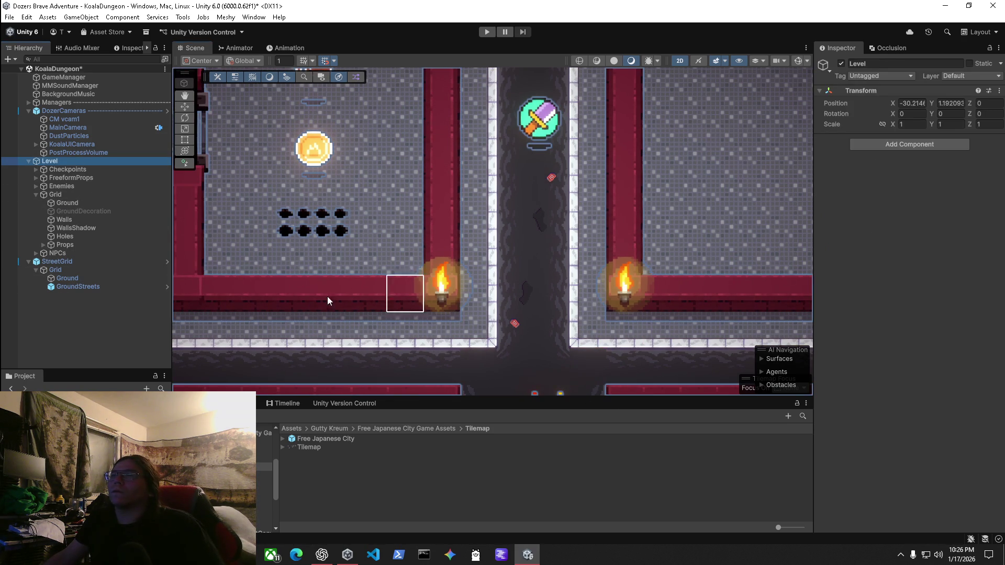
{"action": "left_click", "coordinate": [67, 287]}
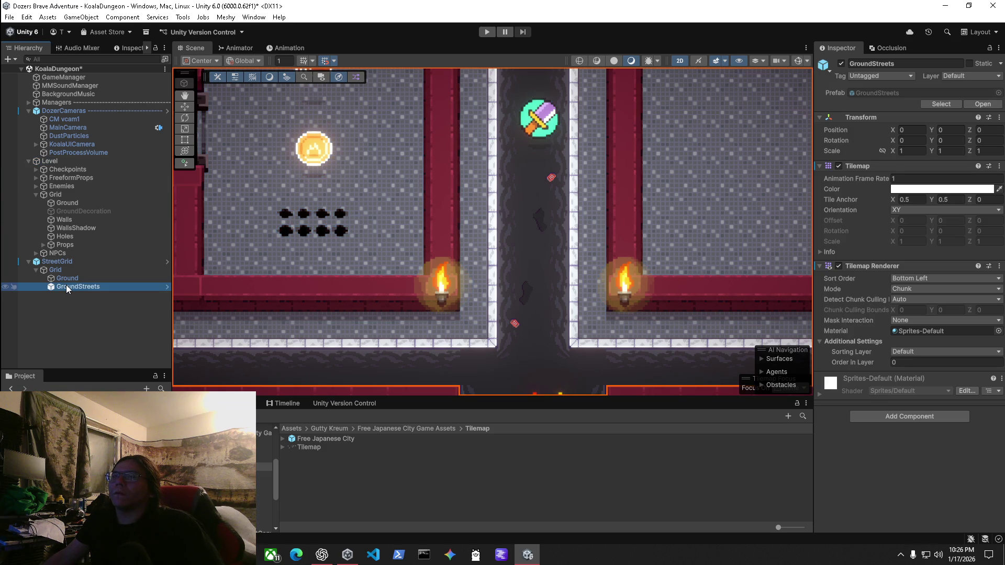
{"action": "double_click", "coordinate": [56, 262]}
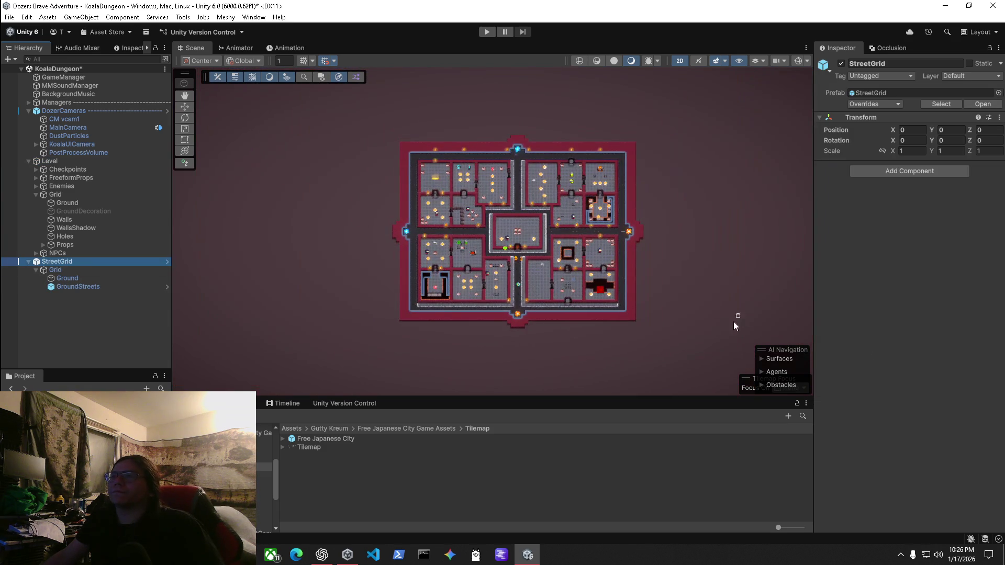
{"action": "scroll", "coordinate": [568, 309], "scroll_direction": "up", "scroll_amount": 6}
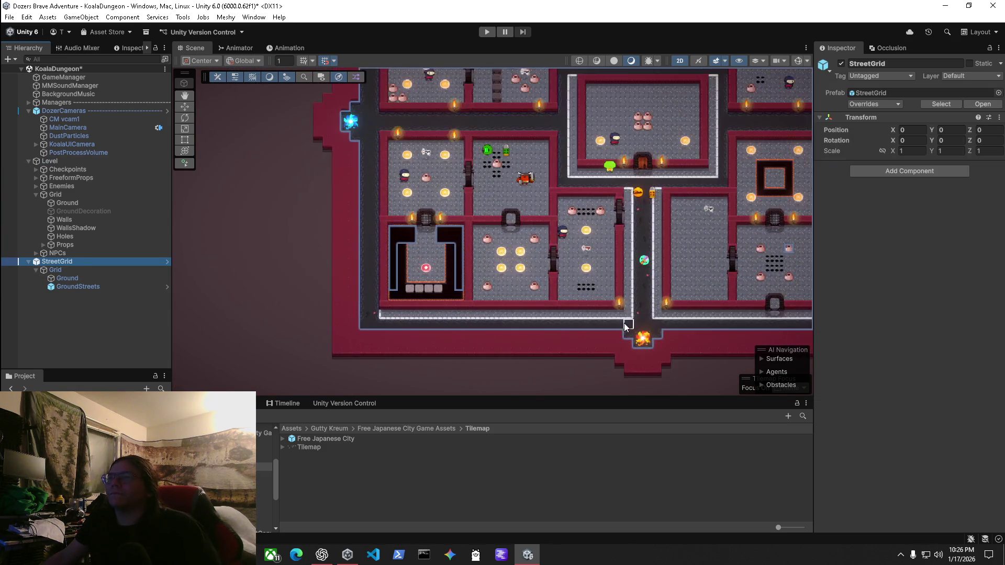
{"action": "scroll", "coordinate": [354, 327], "scroll_direction": "up", "scroll_amount": 5}
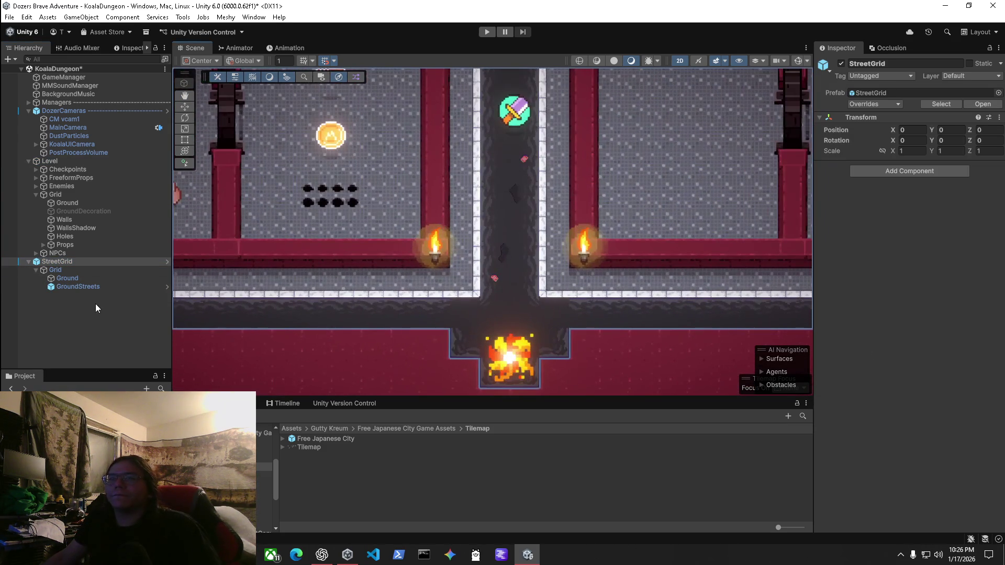
Compare the corridor-junction tile on Ground and GroundStreets, then open File > Open Recent Scene.
{"action": "left_click", "coordinate": [93, 282]}
{"action": "left_click", "coordinate": [92, 286]}
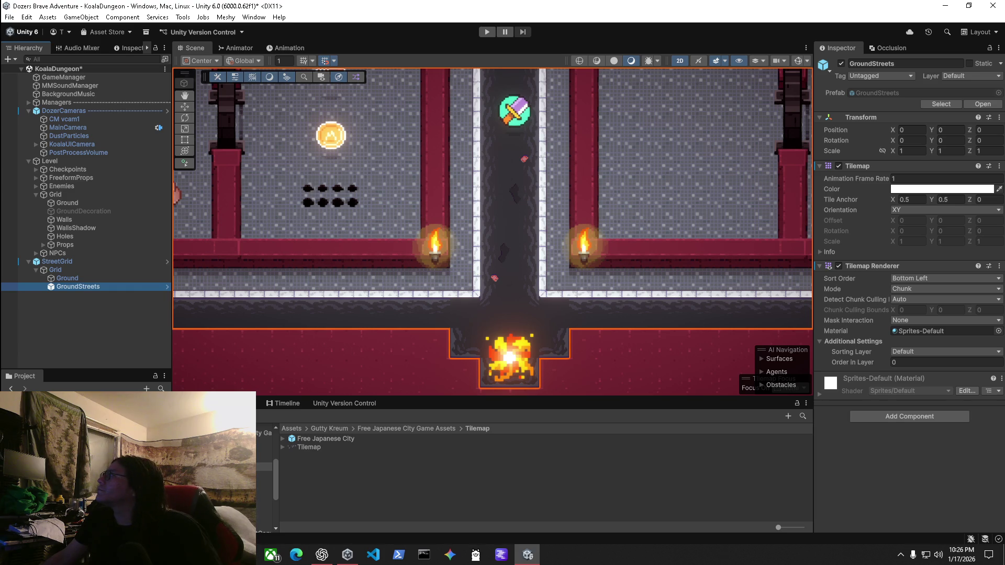
{"action": "left_click", "coordinate": [554, 313]}
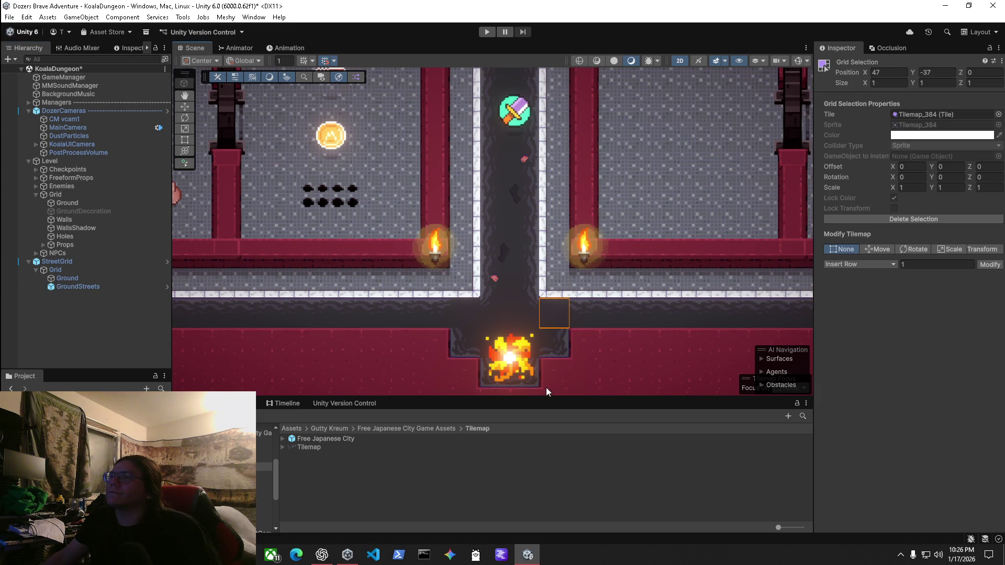
{"action": "left_click", "coordinate": [66, 289]}
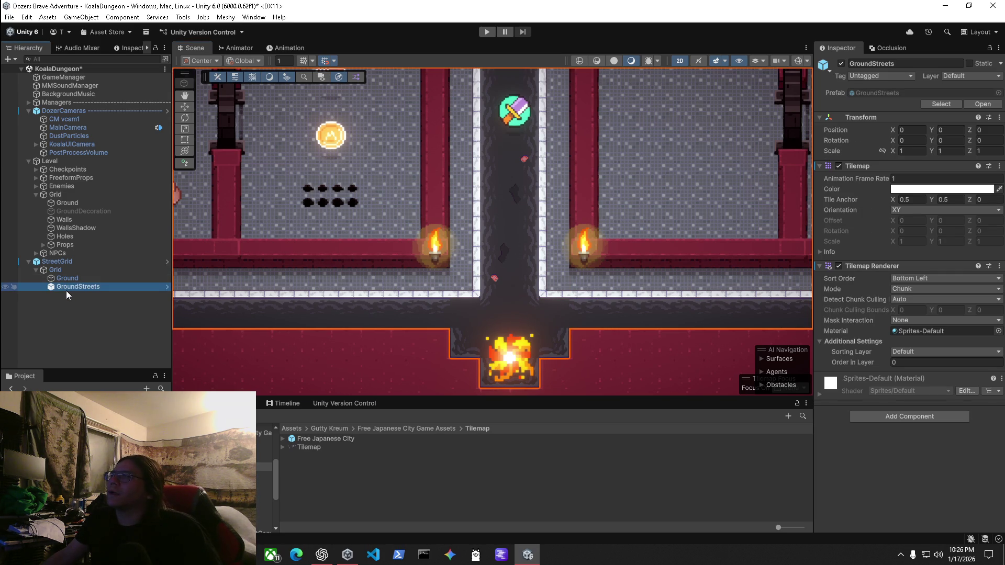
{"action": "left_click", "coordinate": [58, 278]}
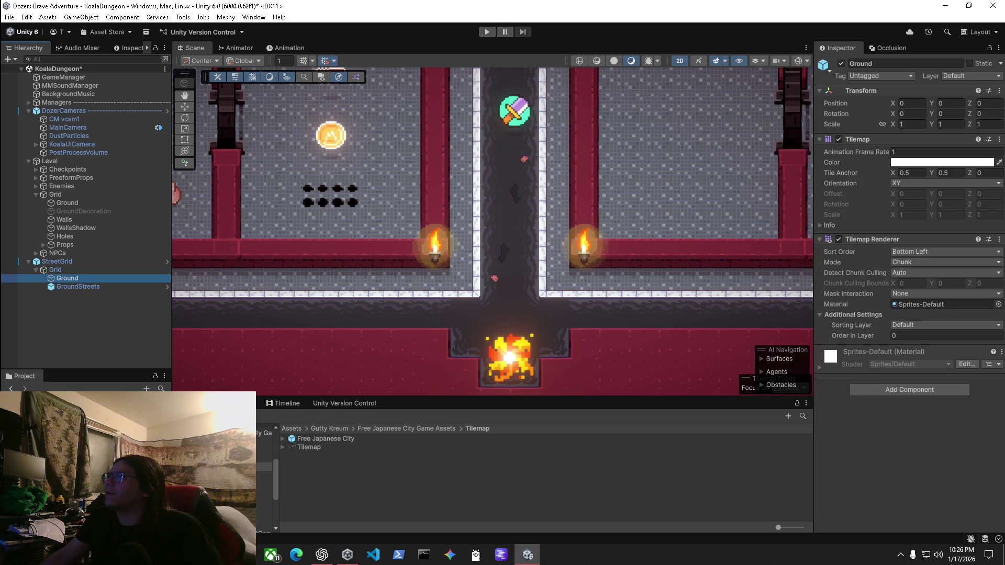
{"action": "left_click", "coordinate": [655, 304]}
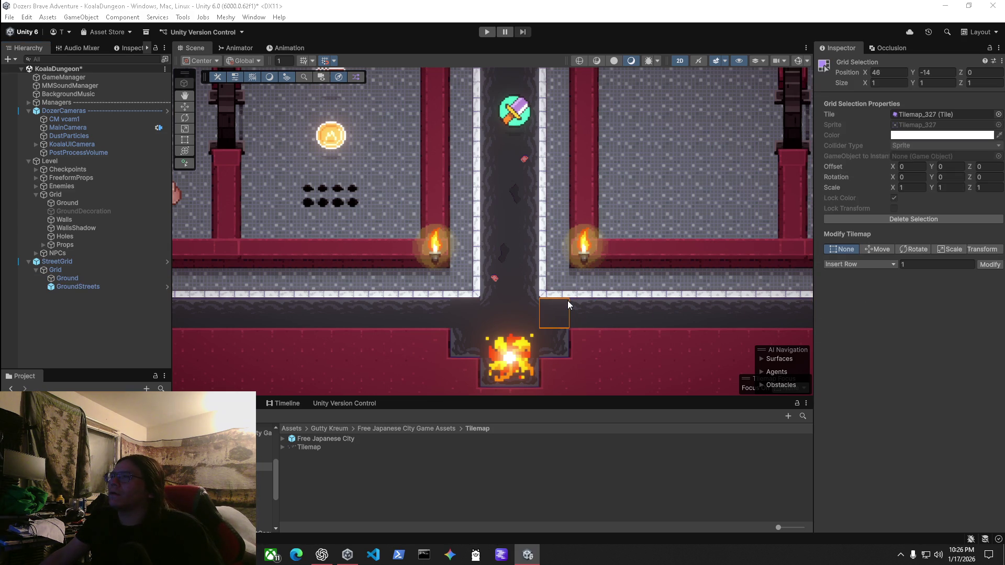
{"action": "left_click", "coordinate": [10, 17]}
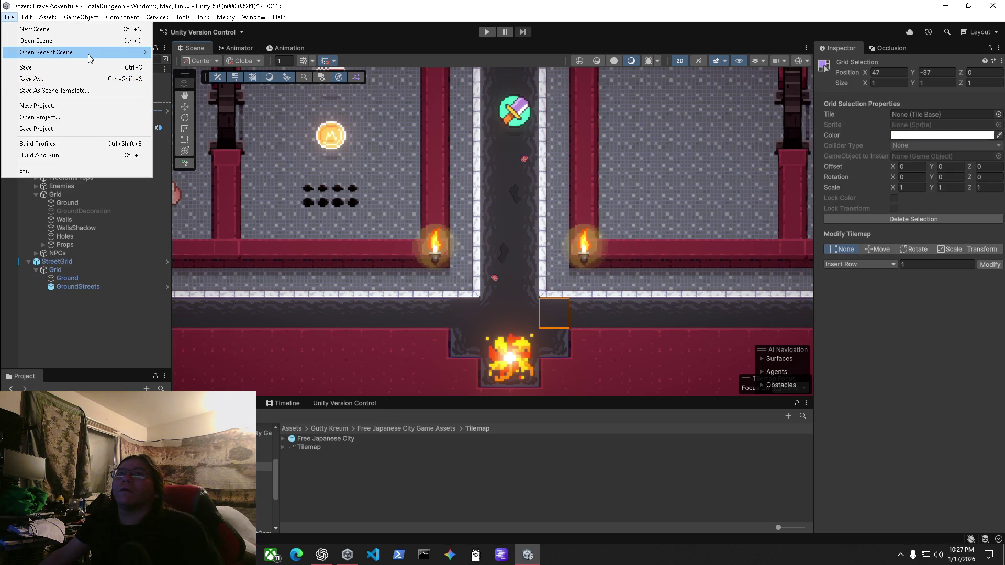
{"action": "mouse_move", "coordinate": [107, 54]}
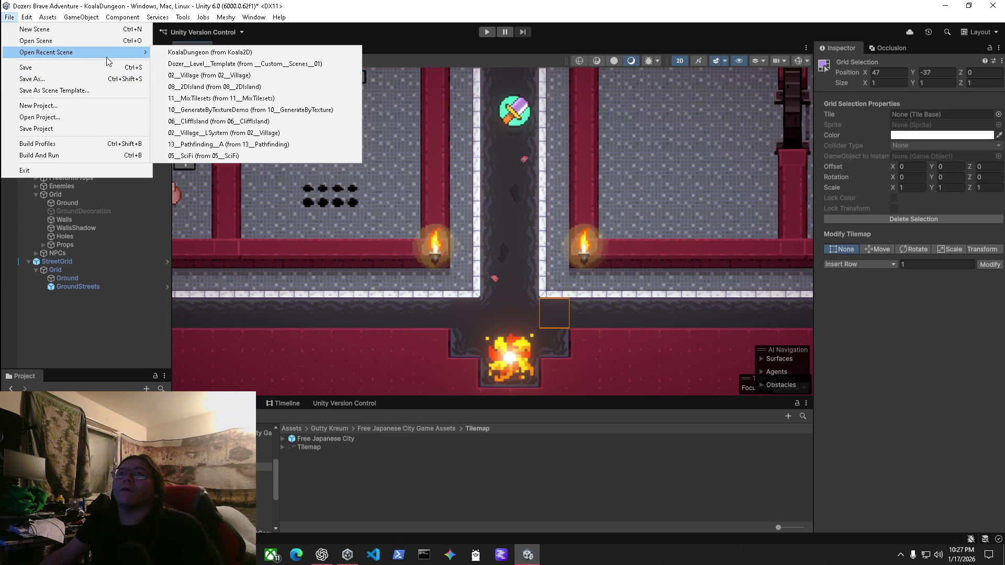
Open Dozer_Level_Template, answer the unsaved KoalaDungeon changes prompt, and select StreetGrid.
{"action": "left_click", "coordinate": [213, 63]}
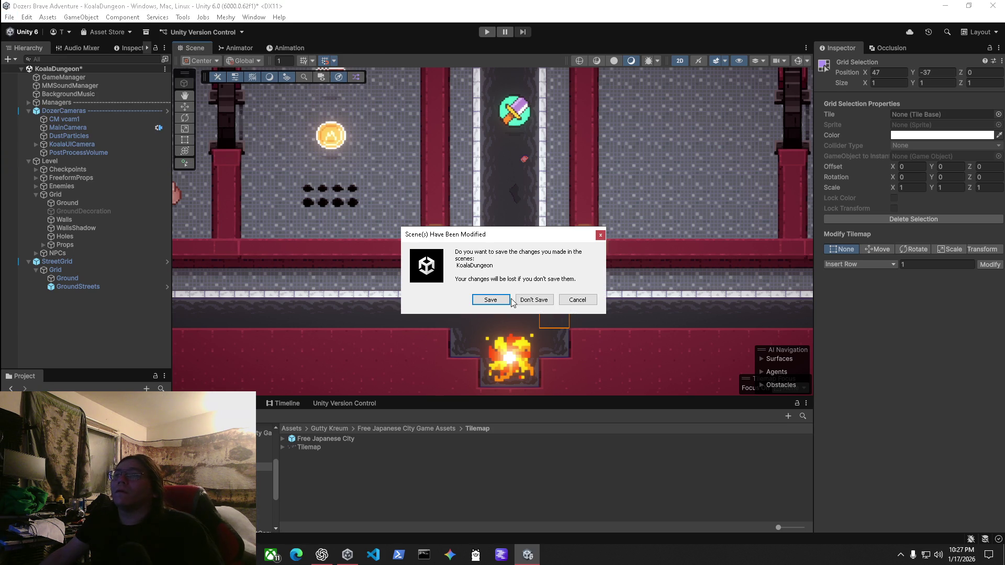
{"action": "left_click", "coordinate": [528, 300]}
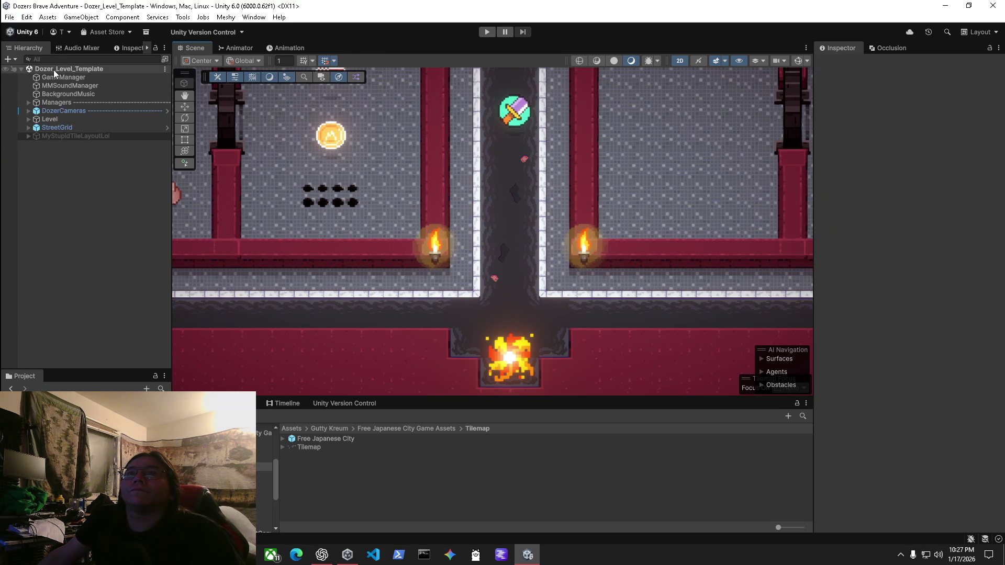
{"action": "left_click", "coordinate": [50, 127]}
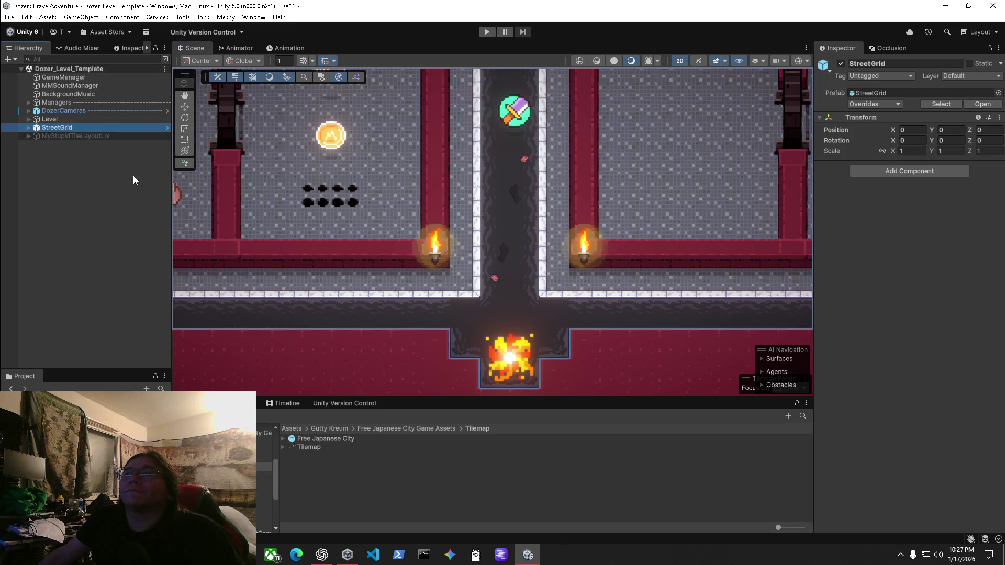
Expand StreetGrid and its Grid in the Hierarchy and check a street cell's tile.
{"action": "left_click", "coordinate": [28, 127]}
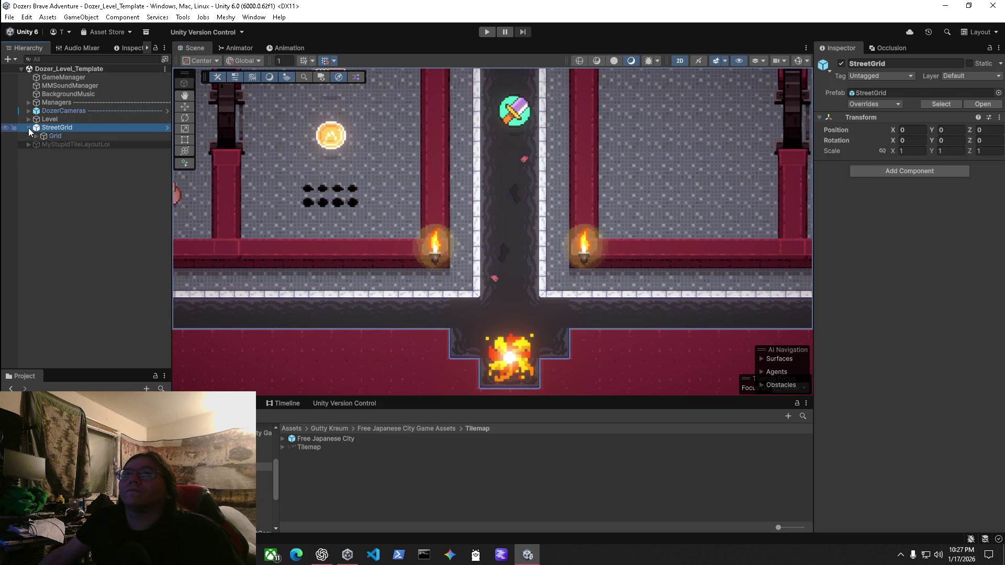
{"action": "left_click", "coordinate": [35, 136]}
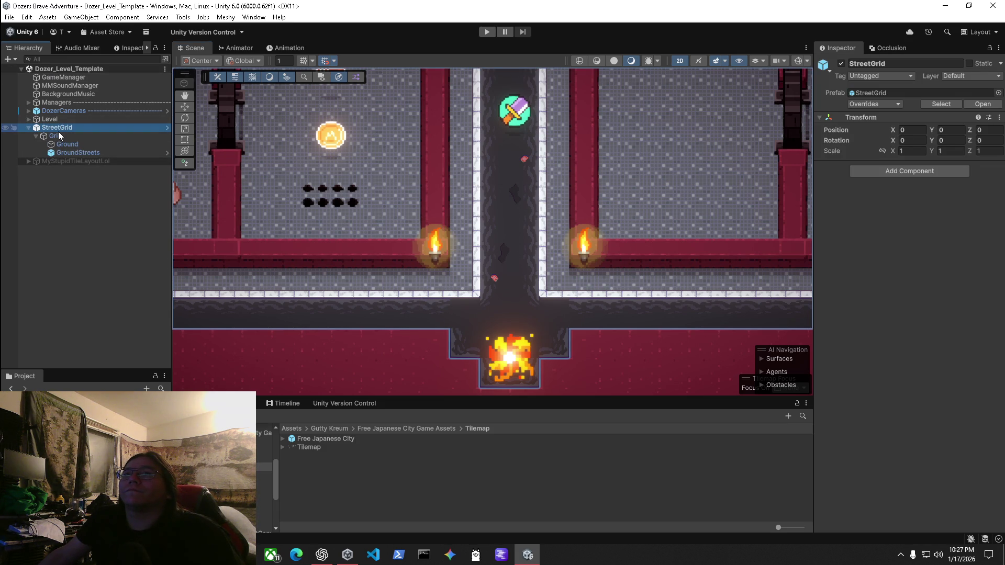
{"action": "left_click", "coordinate": [56, 136]}
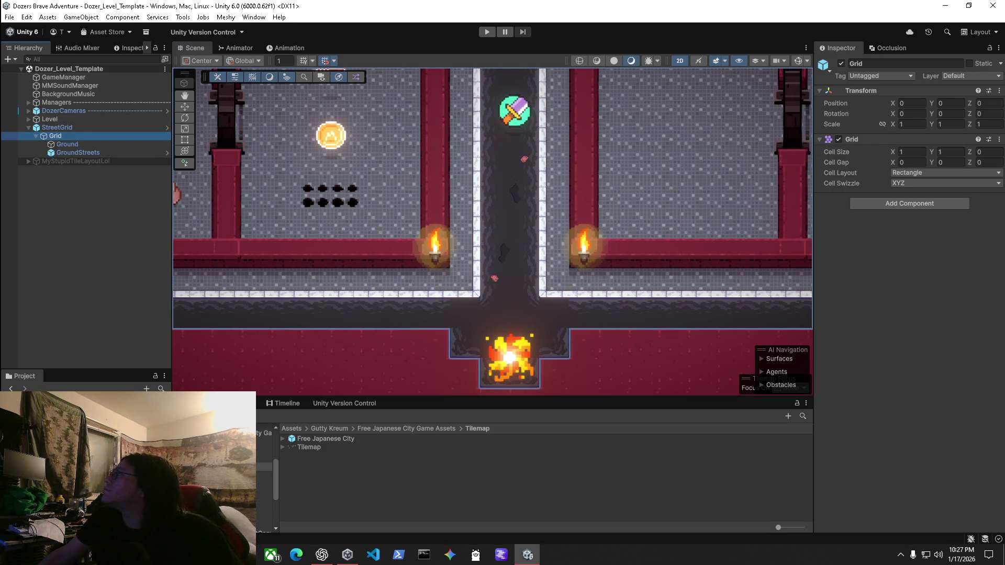
{"action": "left_click", "coordinate": [805, 314]}
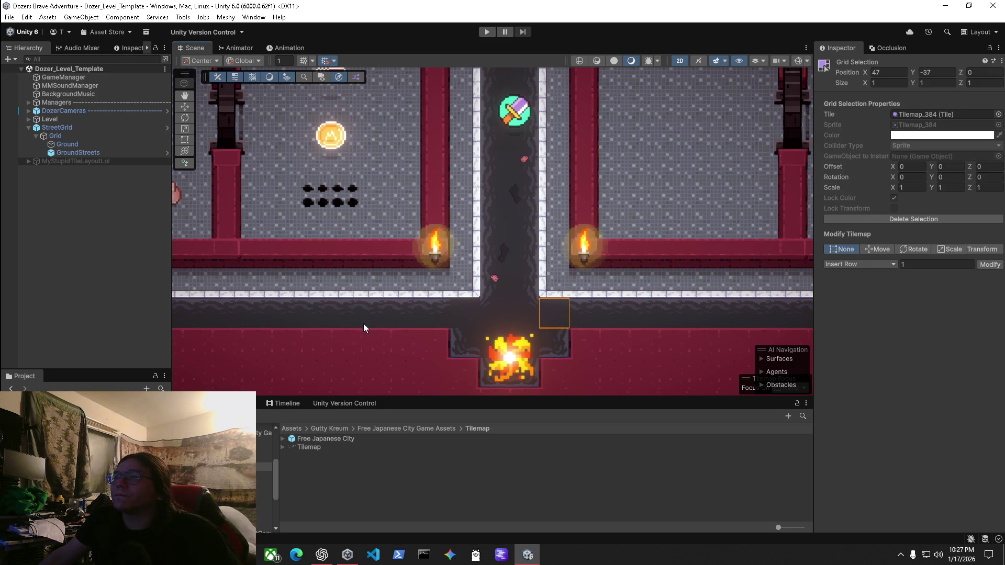
Compare the Ground and GroundStreets tilemap settings and inspect the corridor junction tile.
{"action": "left_click", "coordinate": [79, 152]}
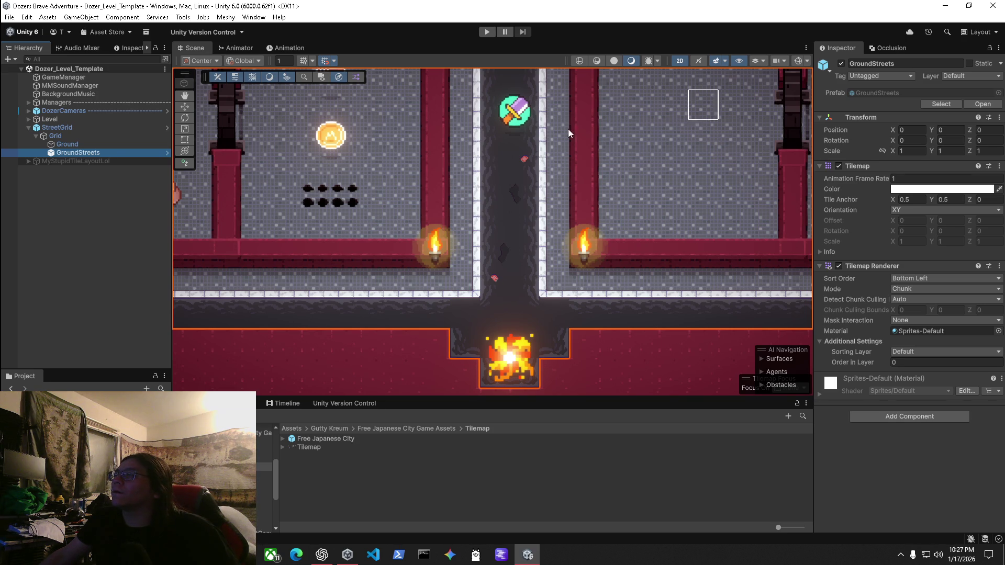
{"action": "left_click", "coordinate": [70, 145]}
{"action": "left_click", "coordinate": [69, 153]}
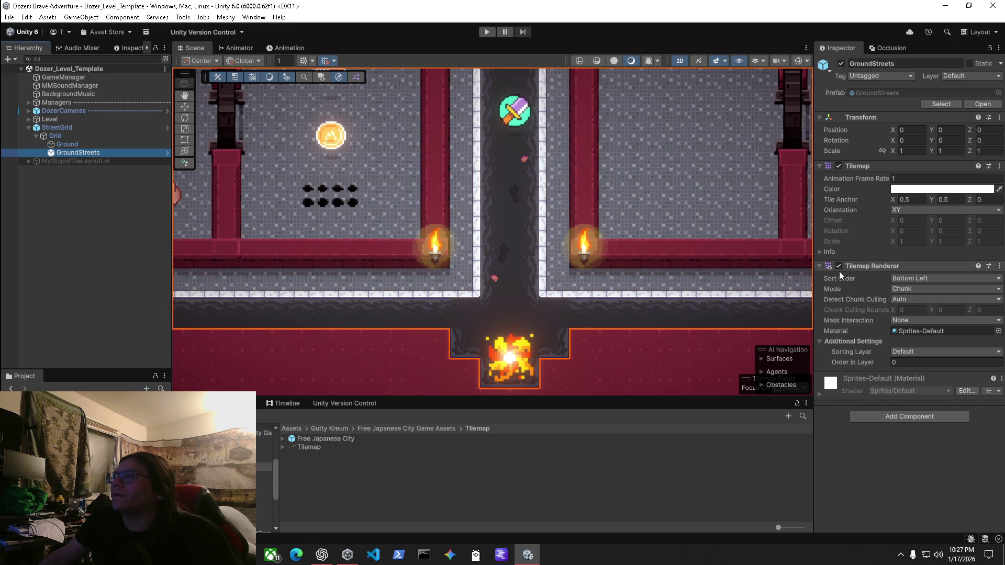
{"action": "left_click", "coordinate": [819, 253]}
{"action": "left_click", "coordinate": [819, 254]}
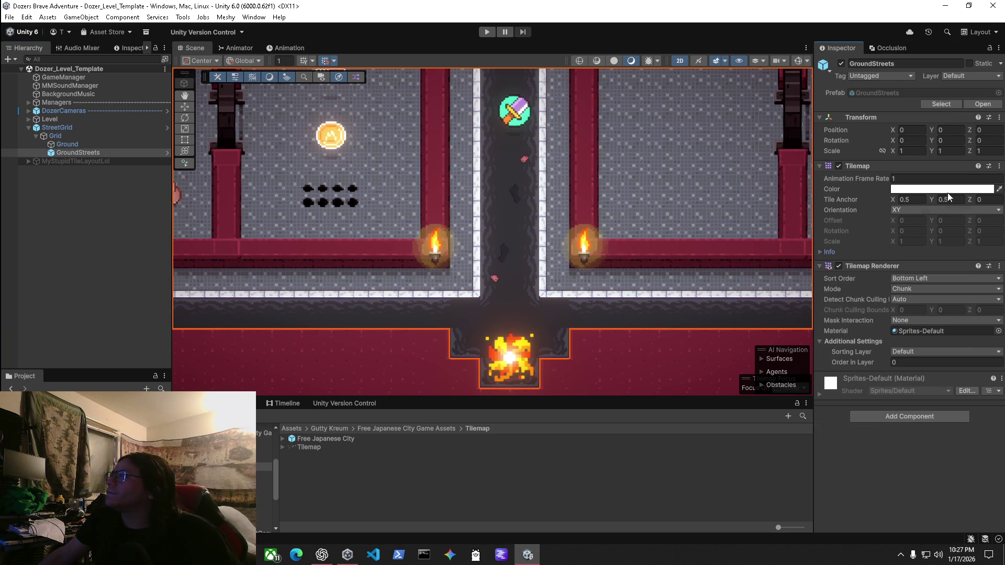
{"action": "left_click", "coordinate": [877, 165]}
{"action": "left_click", "coordinate": [877, 165]}
{"action": "left_click", "coordinate": [70, 144]}
{"action": "left_click", "coordinate": [73, 152]}
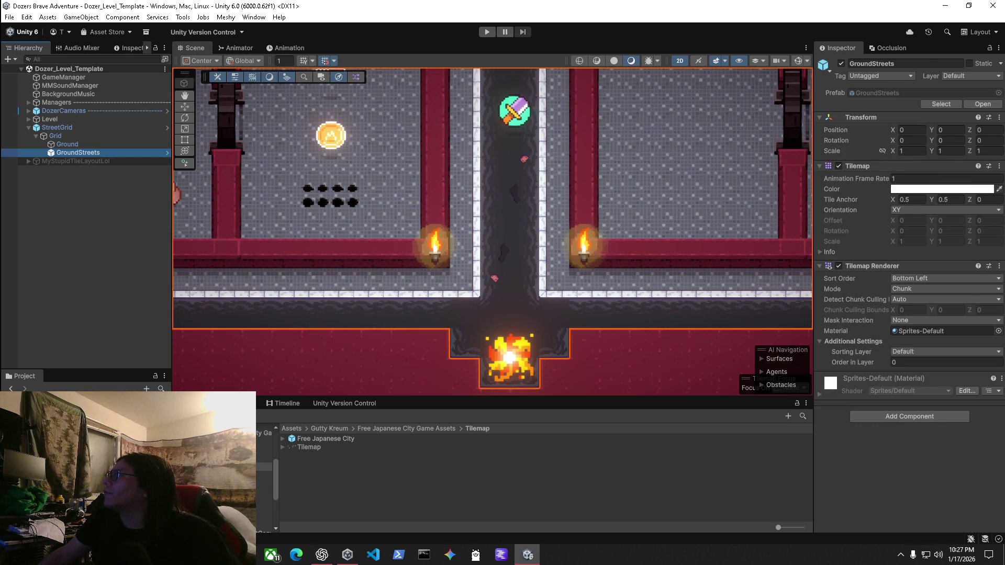
{"action": "left_click", "coordinate": [588, 303]}
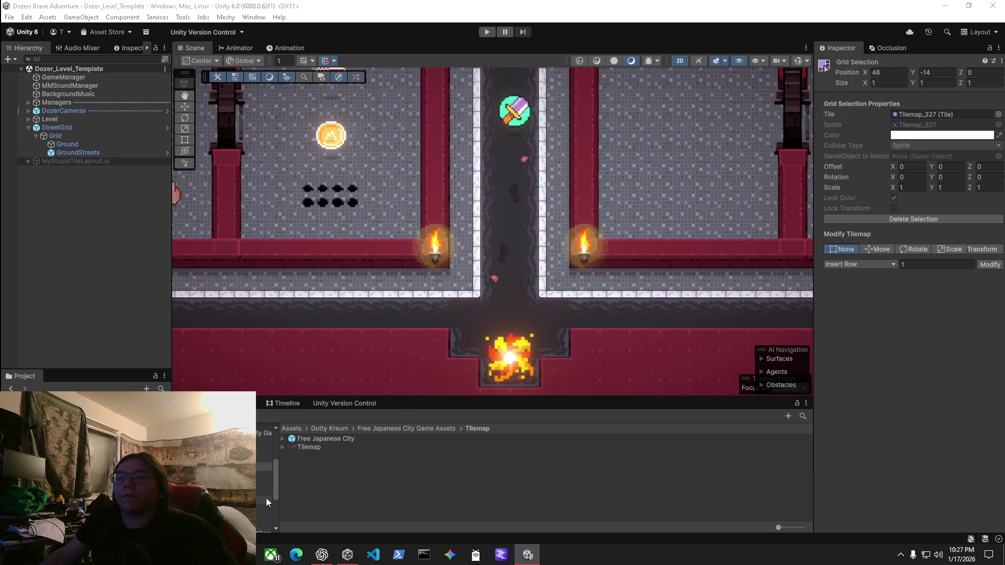
Inspect the street tiles left and right of the junction, then undo the selection change.
{"action": "scroll", "coordinate": [209, 471], "scroll_direction": "up", "scroll_amount": 5}
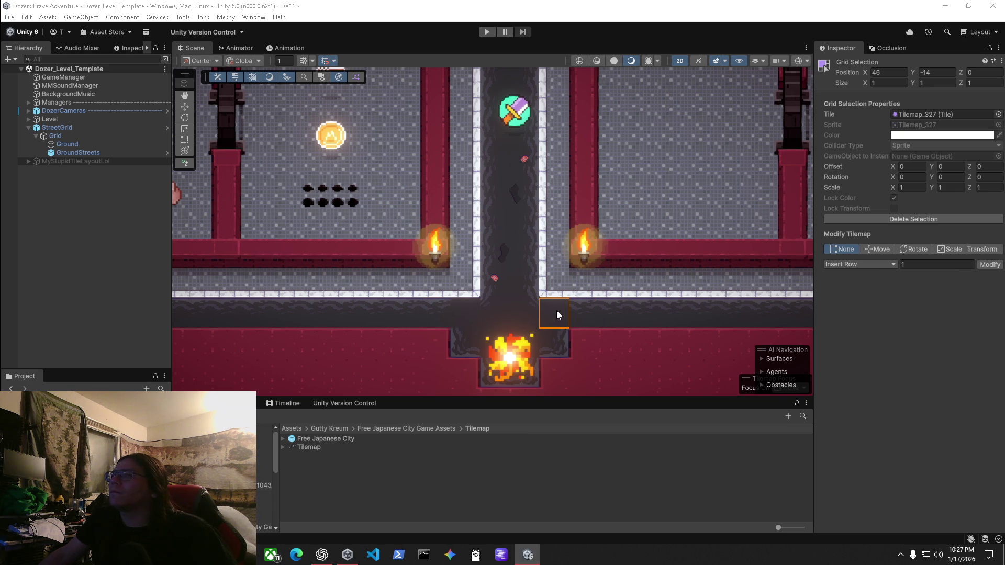
{"action": "left_click", "coordinate": [529, 312]}
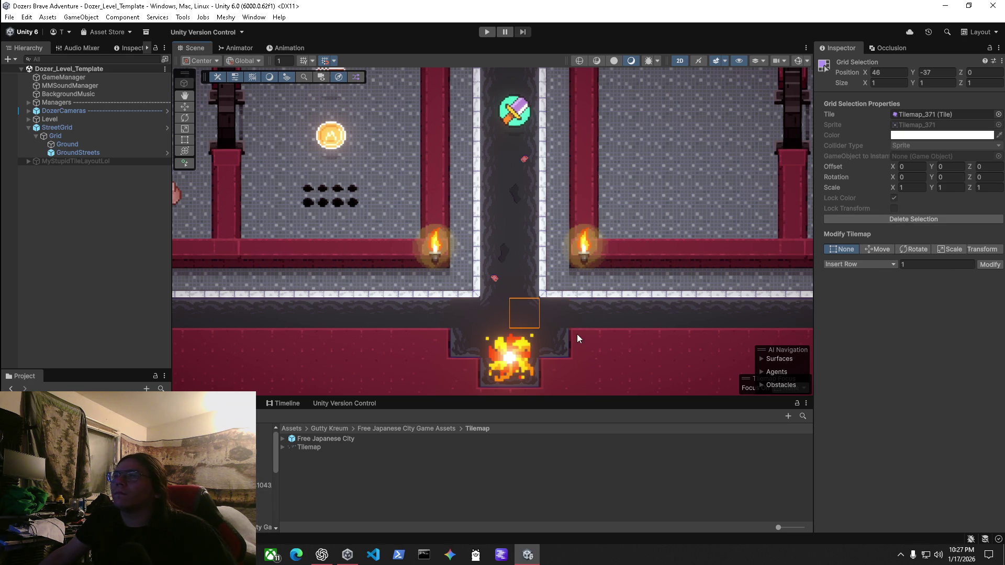
{"action": "left_click", "coordinate": [557, 310]}
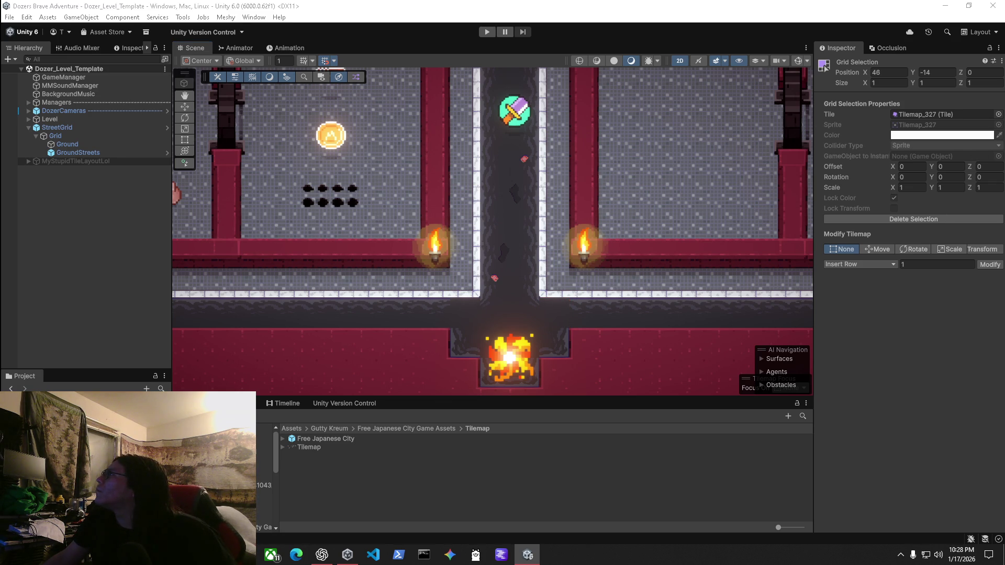
{"action": "key", "text": "ctrl+z"}
Toggle the brush picks panel, leave tile selection, and select StreetGrid.
{"action": "key", "text": "apostrophe"}
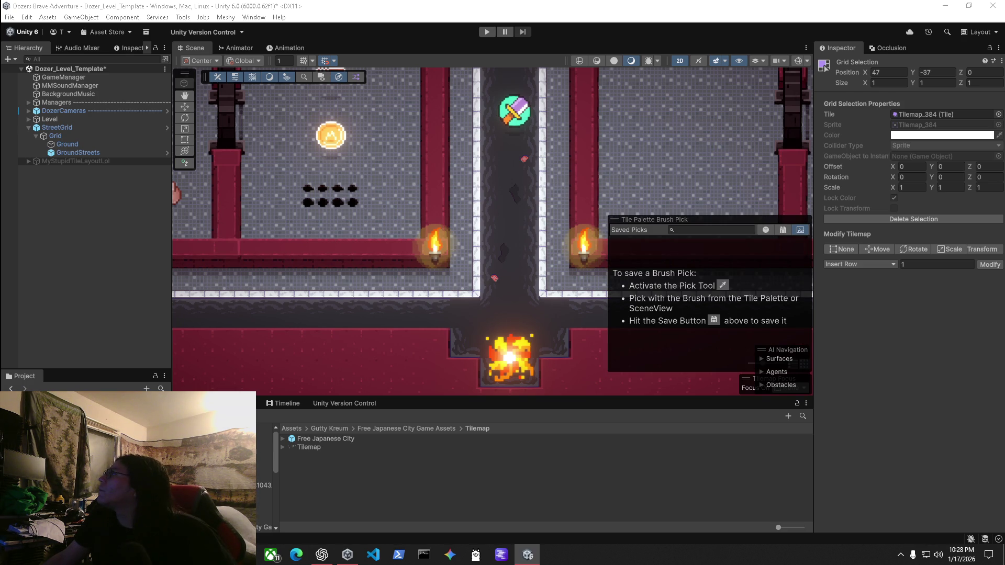
{"action": "key", "text": "apostrophe"}
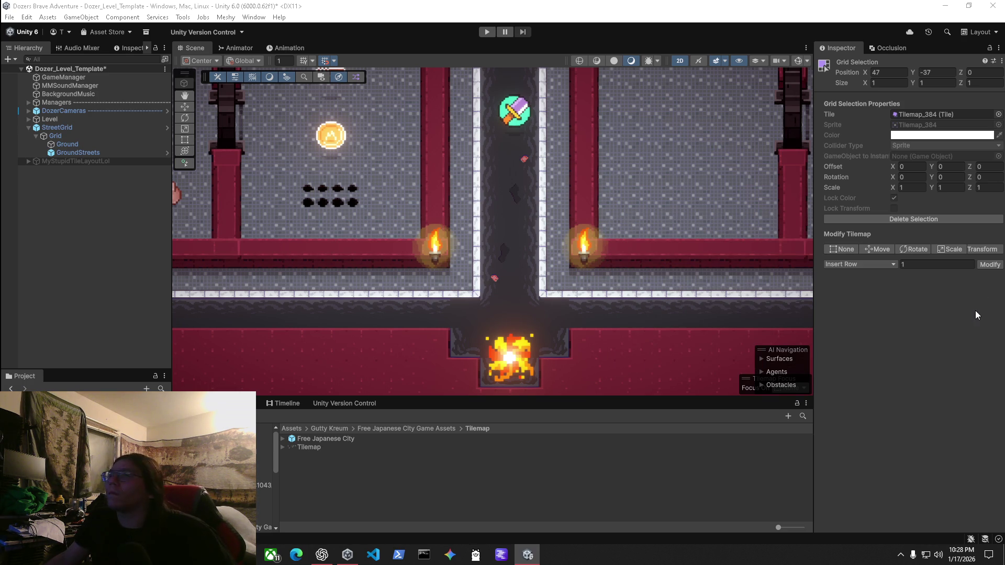
{"action": "key", "text": "Escape"}
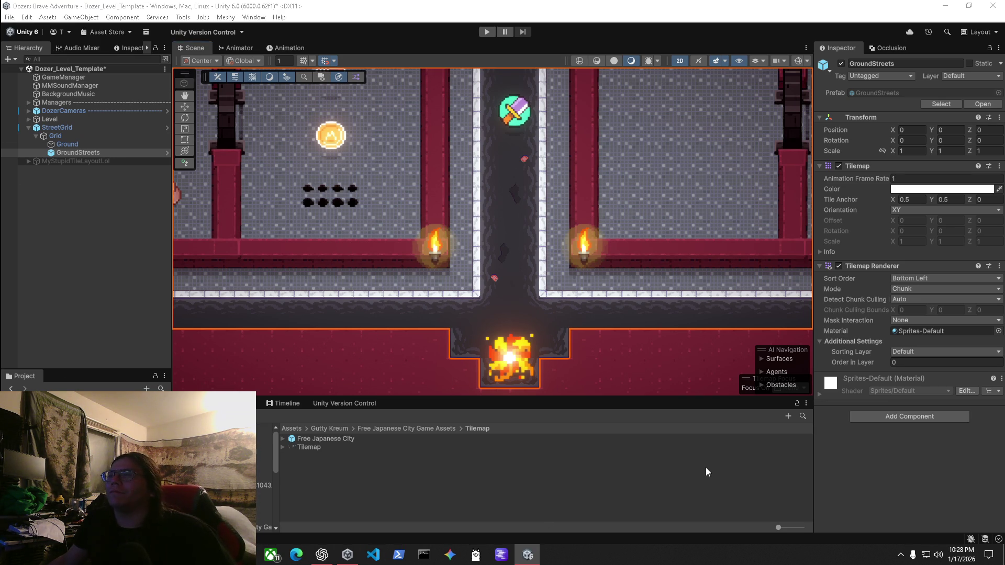
{"action": "left_click", "coordinate": [43, 128]}
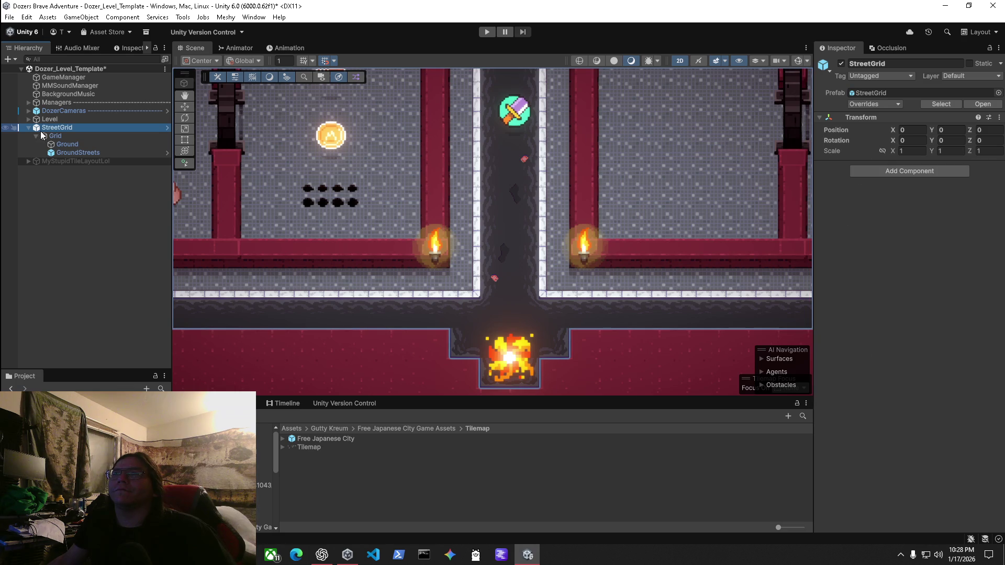
Zoom out the Scene view and expand the DozerCameras and KoalaUICamera groups.
{"action": "scroll", "coordinate": [414, 265], "scroll_direction": "down", "scroll_amount": 3}
{"action": "scroll", "coordinate": [508, 350], "scroll_direction": "down", "scroll_amount": 5}
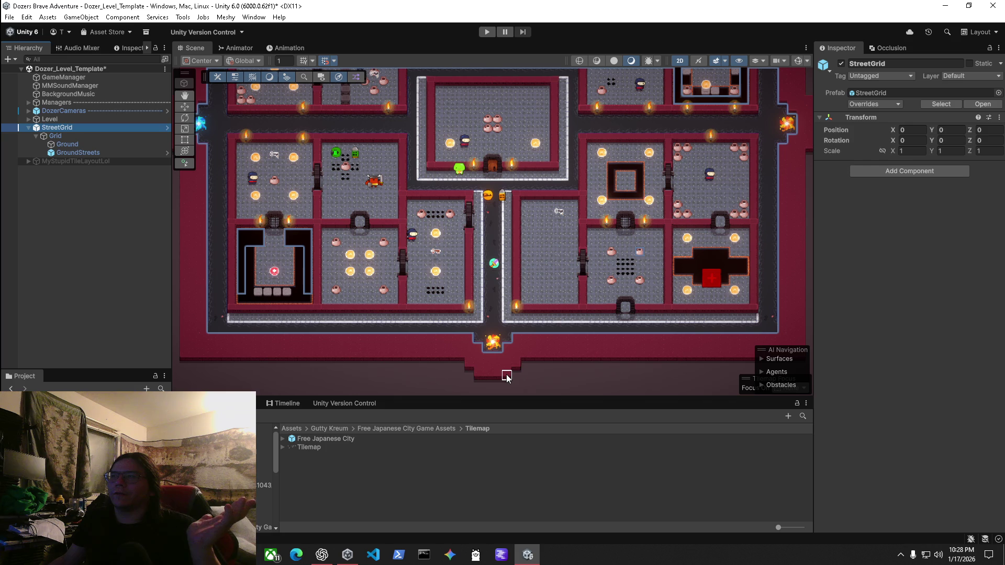
{"action": "left_click", "coordinate": [32, 111]}
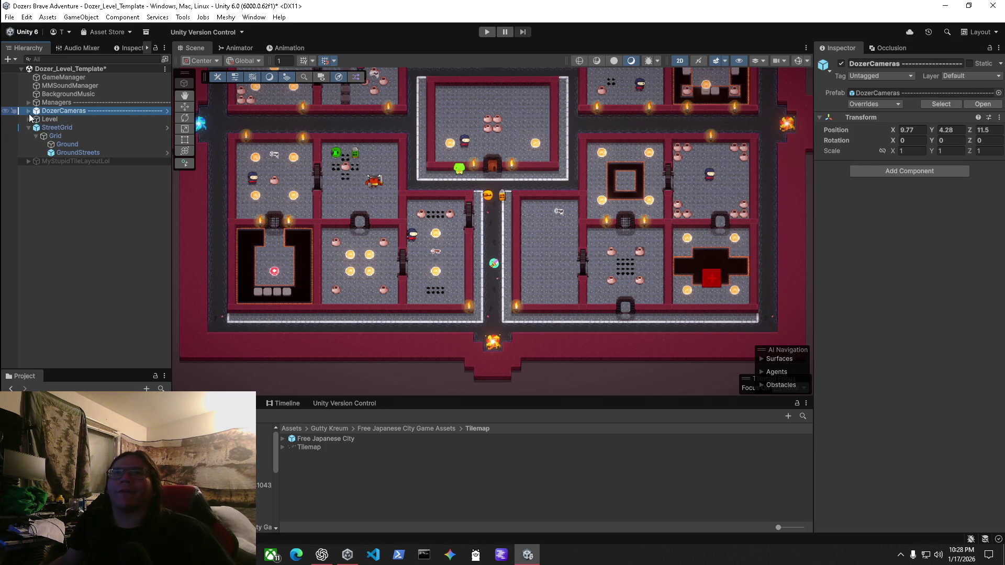
{"action": "left_click", "coordinate": [28, 111]}
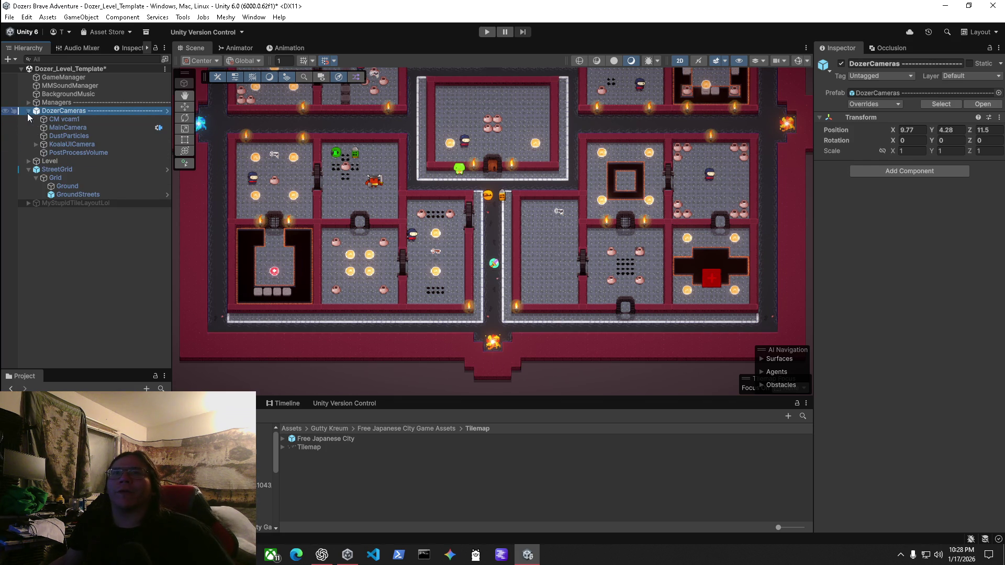
{"action": "left_click", "coordinate": [33, 146]}
{"action": "left_click", "coordinate": [36, 145]}
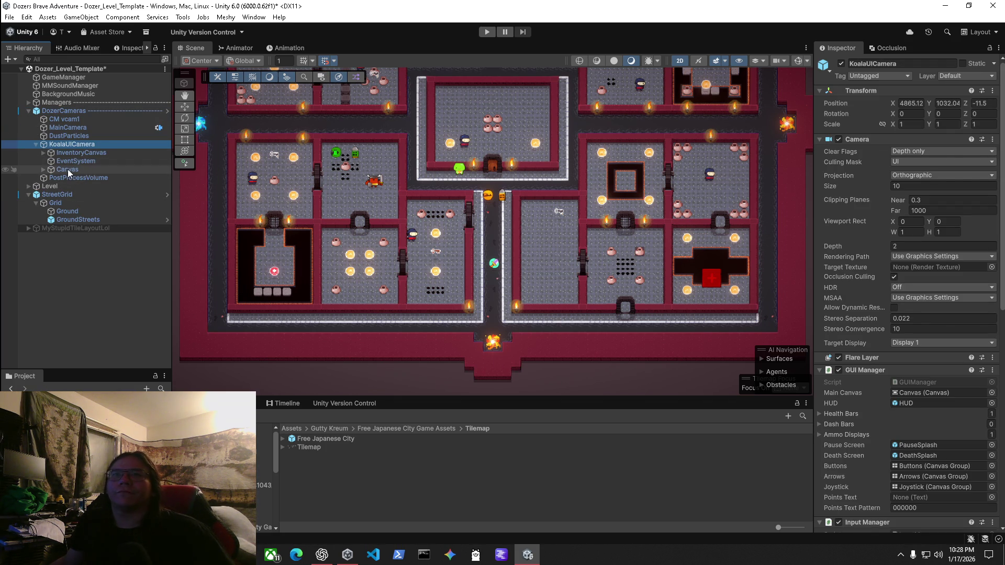
Review CM vcam1 and MainCamera, fold MainCamera's Camera component, and expand Managers.
{"action": "left_click", "coordinate": [71, 110]}
{"action": "left_click", "coordinate": [71, 119]}
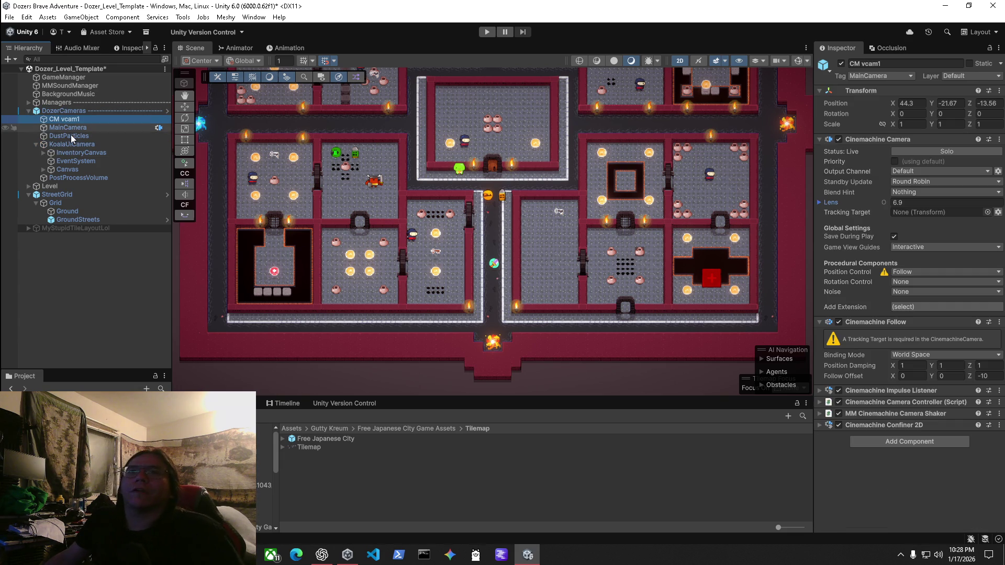
{"action": "left_click", "coordinate": [73, 129]}
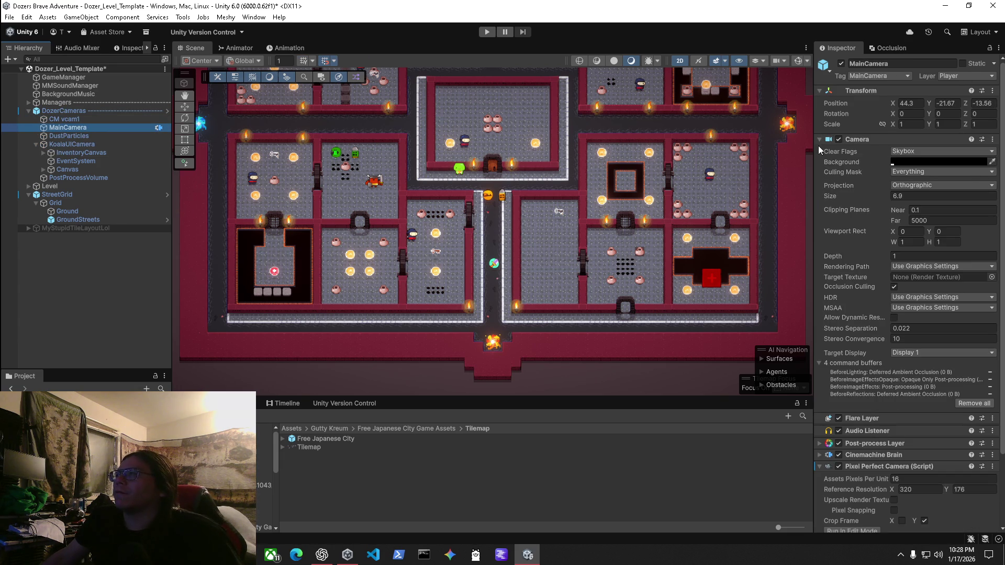
{"action": "left_click", "coordinate": [820, 139]}
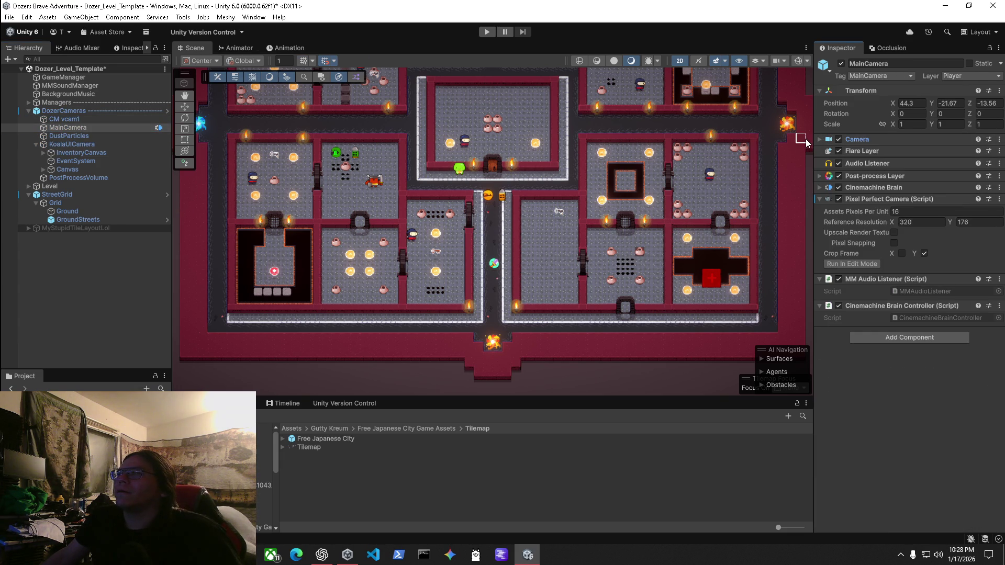
{"action": "left_click", "coordinate": [29, 102]}
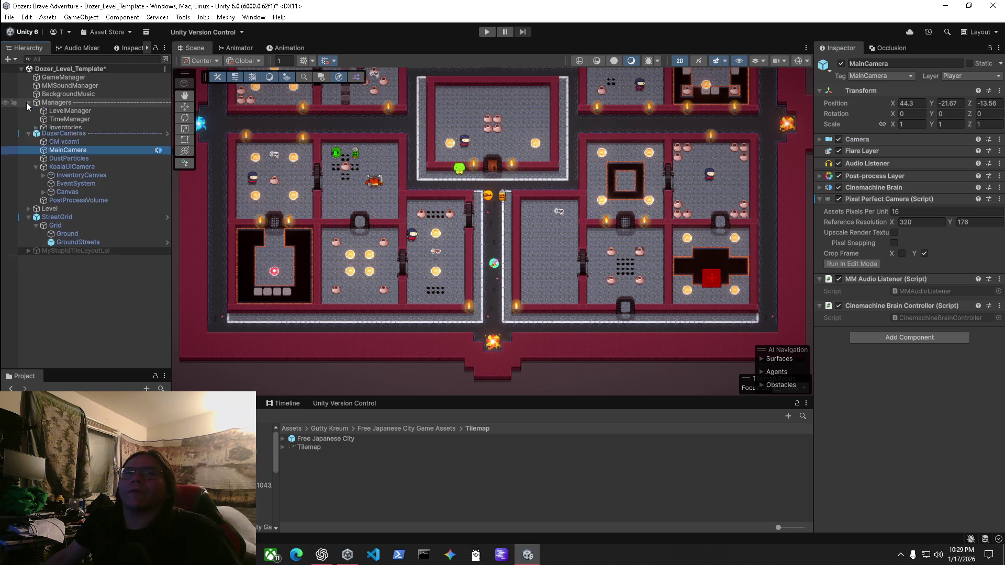
{"action": "left_click", "coordinate": [36, 128]}
{"action": "left_click", "coordinate": [35, 128]}
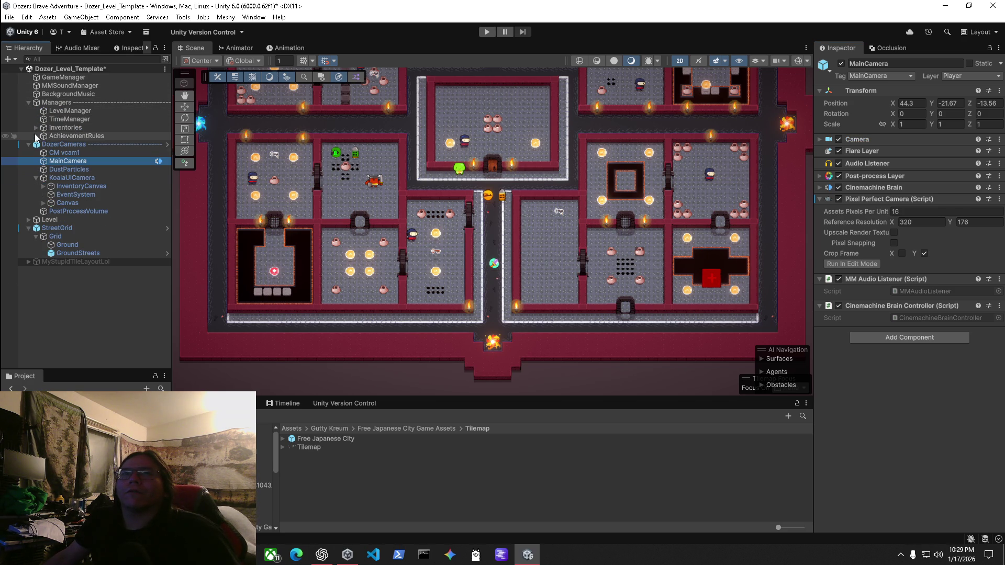
{"action": "left_click", "coordinate": [29, 220]}
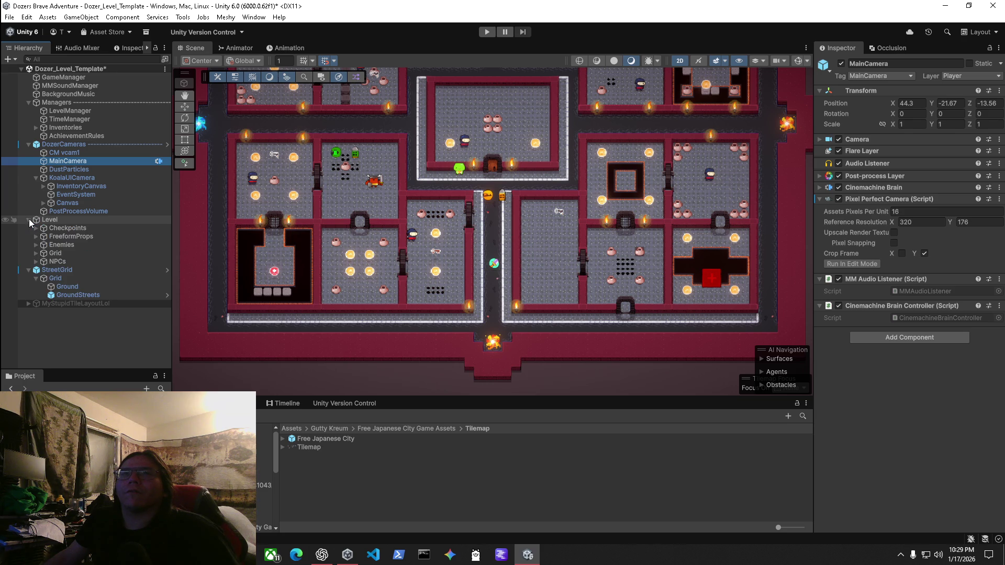
{"action": "left_click", "coordinate": [28, 220]}
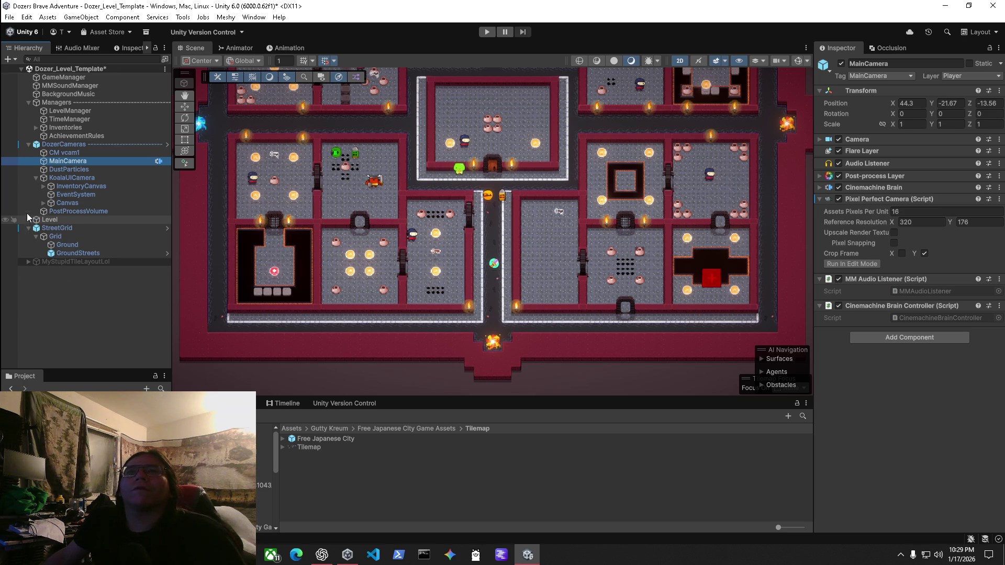
{"action": "left_click", "coordinate": [36, 178]}
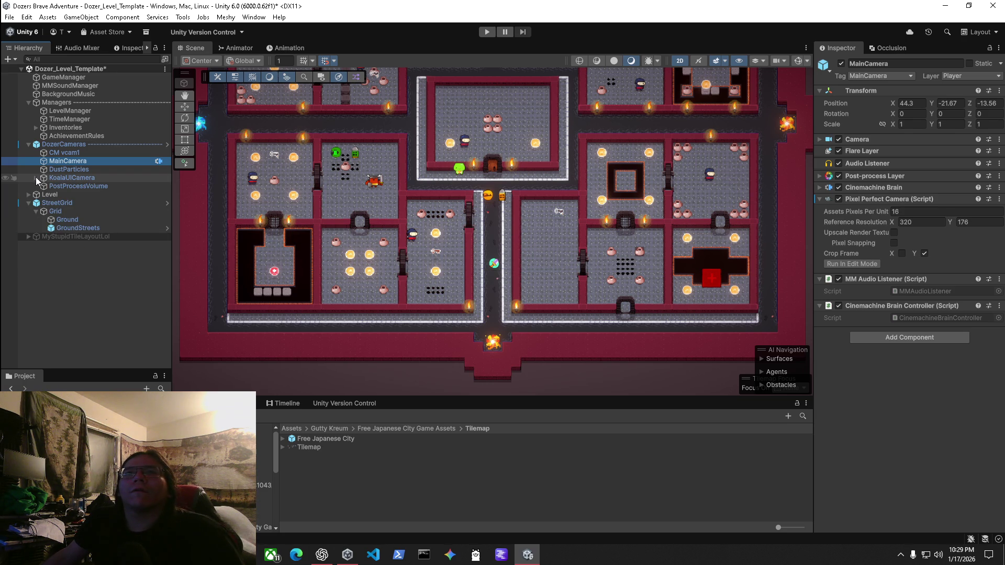
{"action": "left_click", "coordinate": [35, 178]}
{"action": "left_click", "coordinate": [63, 187]}
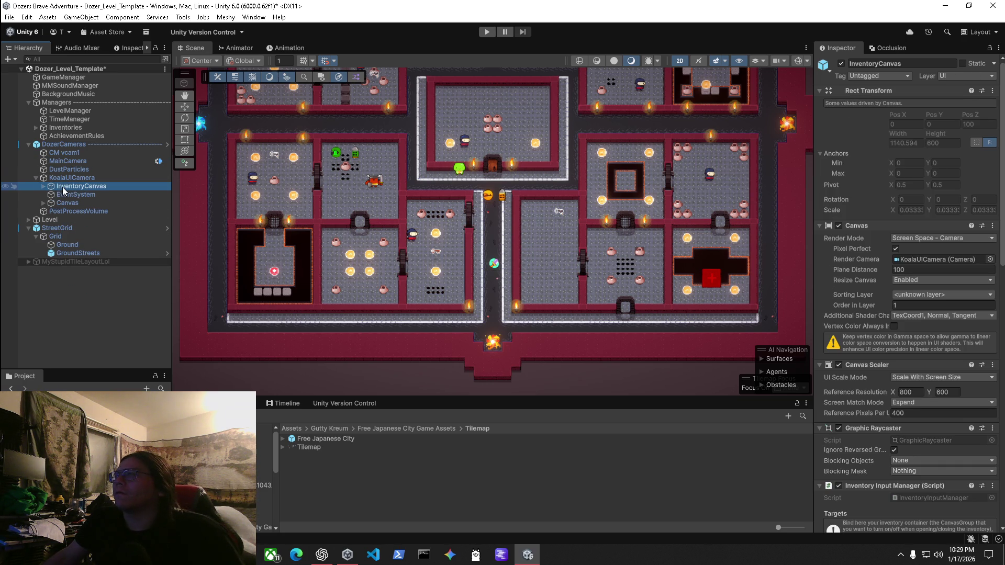
{"action": "left_click", "coordinate": [819, 225]}
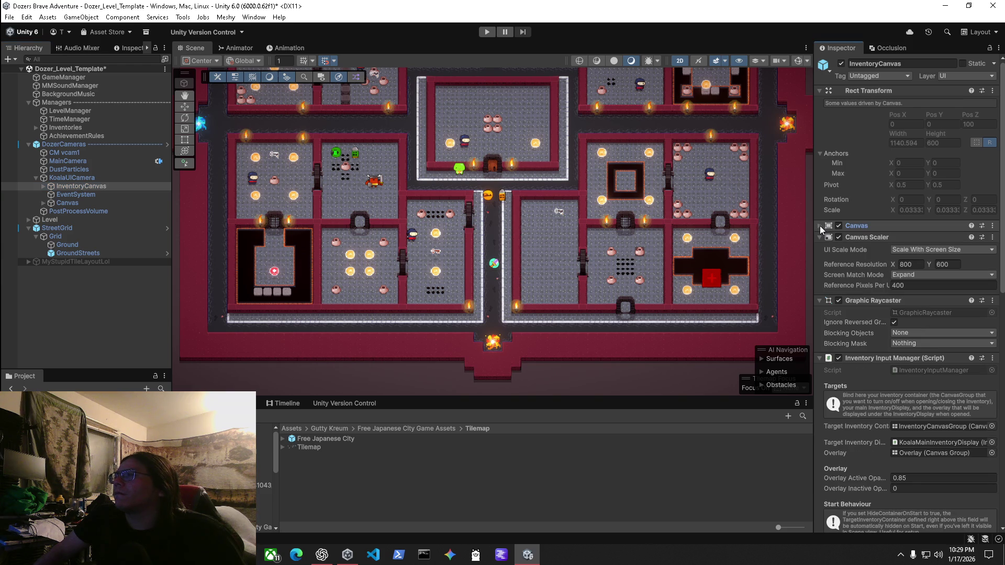
{"action": "scroll", "coordinate": [762, 348], "scroll_direction": "down", "scroll_amount": 2}
{"action": "scroll", "coordinate": [901, 393], "scroll_direction": "down", "scroll_amount": 3}
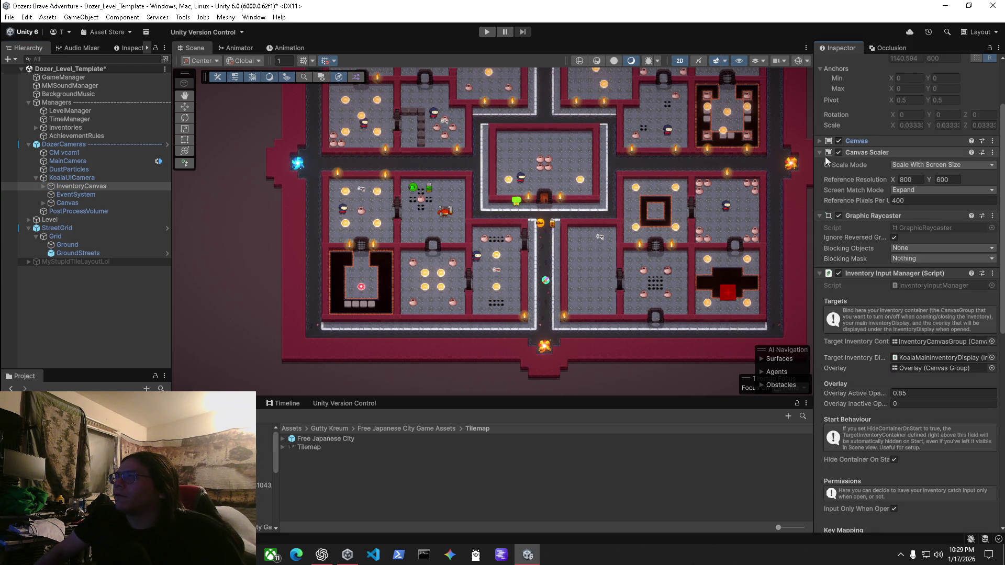
{"action": "left_click", "coordinate": [67, 161]}
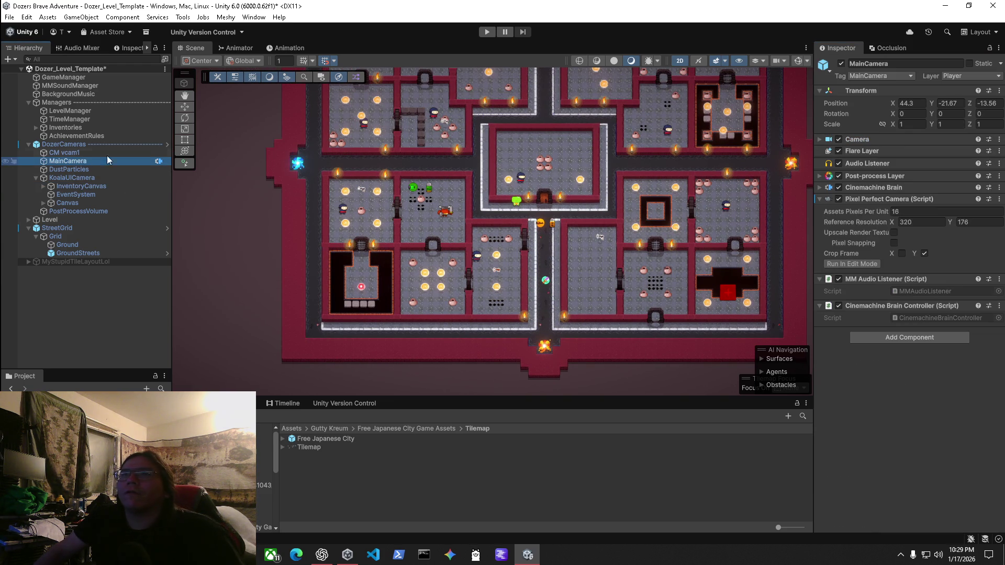
{"action": "left_click", "coordinate": [820, 139]}
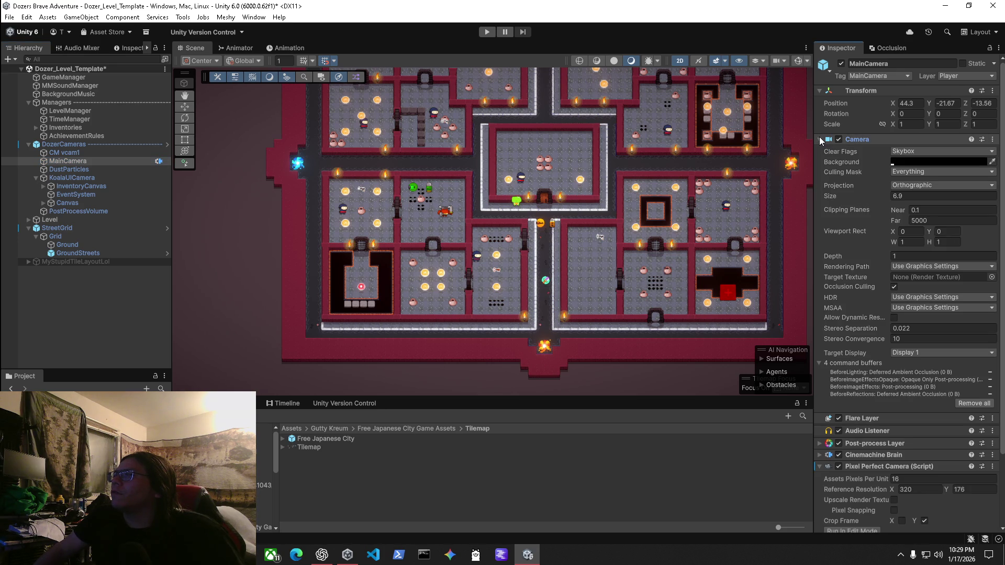
{"action": "left_click", "coordinate": [819, 139]}
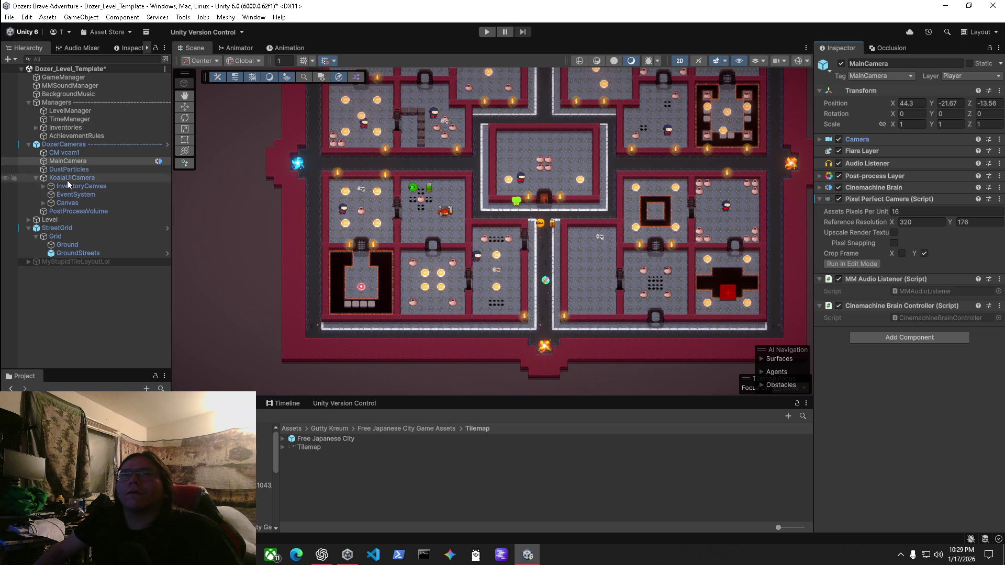
Select LevelManager and ping the Dozer character prefab from its Player Prefabs field.
{"action": "left_click", "coordinate": [50, 103]}
{"action": "left_click", "coordinate": [52, 111]}
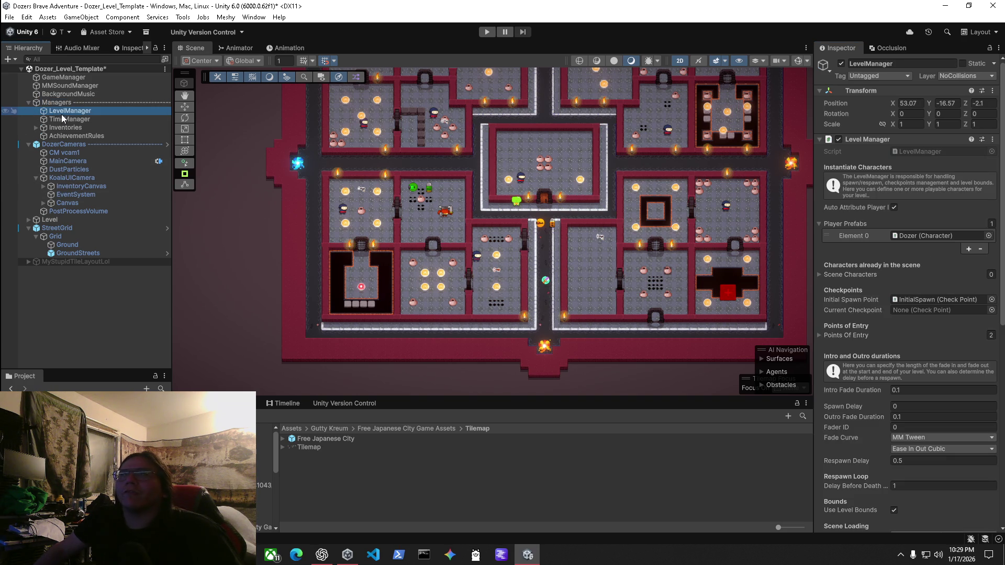
{"action": "left_click", "coordinate": [933, 236]}
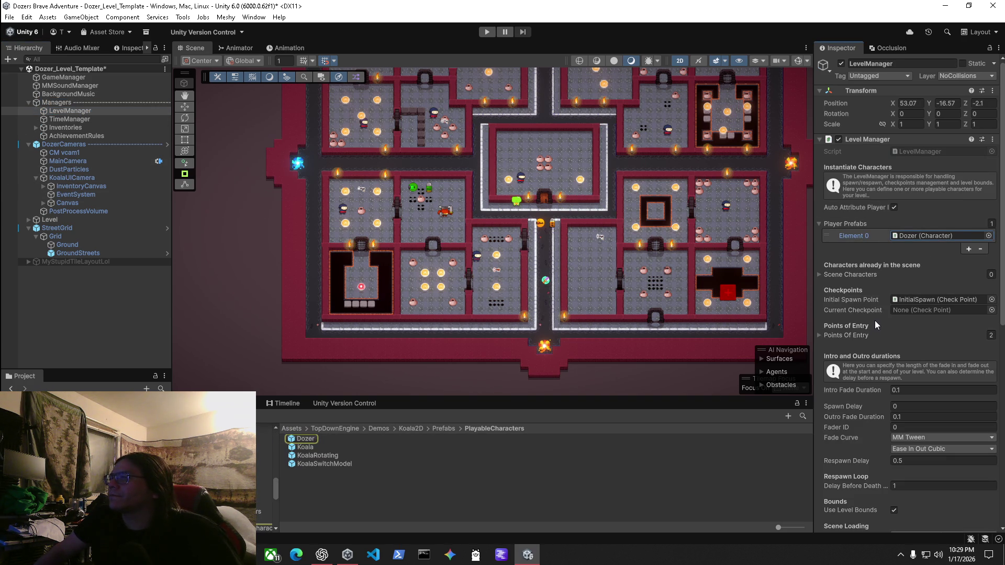
{"action": "scroll", "coordinate": [874, 320], "scroll_direction": "down", "scroll_amount": 3}
{"action": "scroll", "coordinate": [877, 318], "scroll_direction": "down", "scroll_amount": 3}
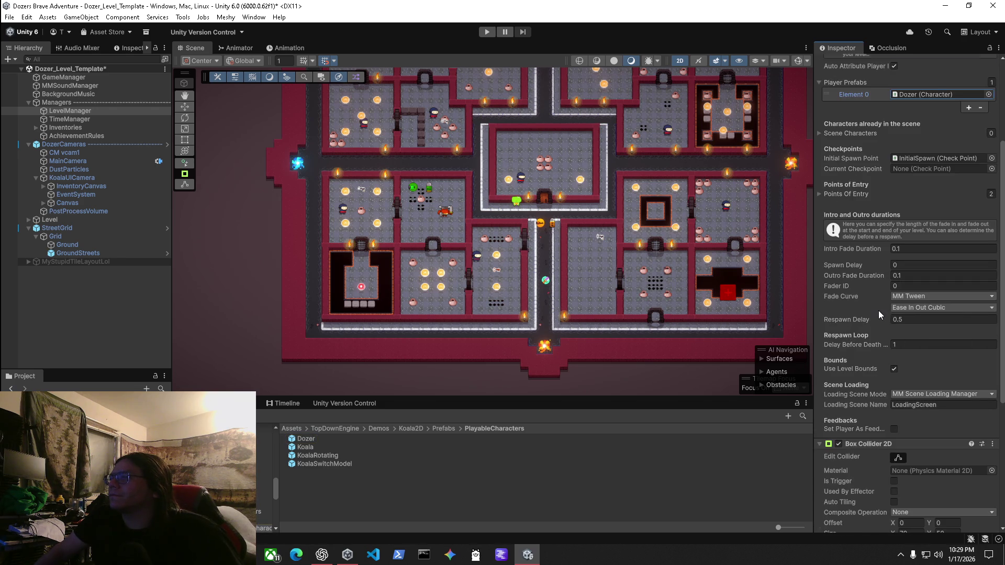
{"action": "scroll", "coordinate": [878, 310], "scroll_direction": "down", "scroll_amount": 6}
{"action": "scroll", "coordinate": [832, 287], "scroll_direction": "down", "scroll_amount": 3}
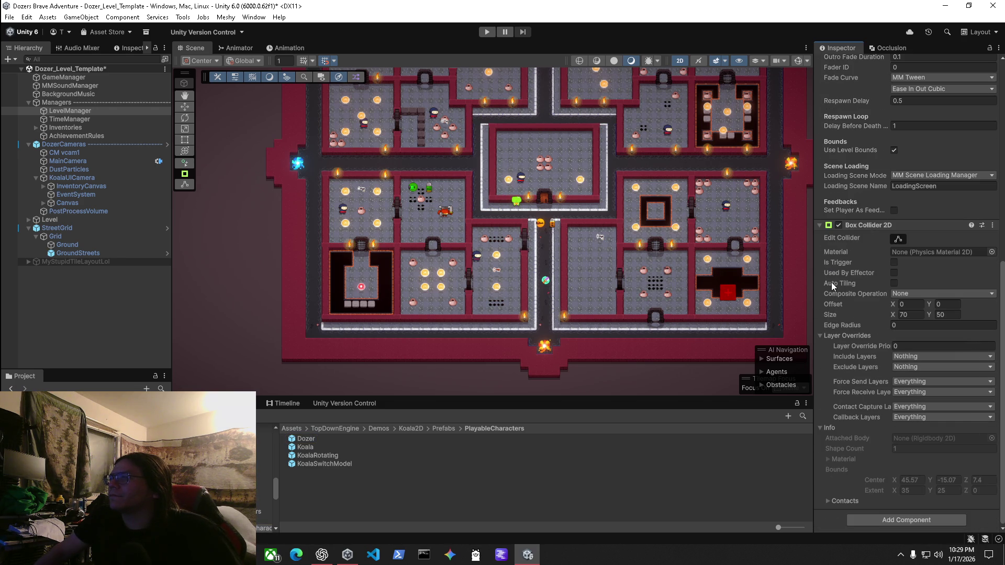
{"action": "scroll", "coordinate": [853, 256], "scroll_direction": "up", "scroll_amount": 14}
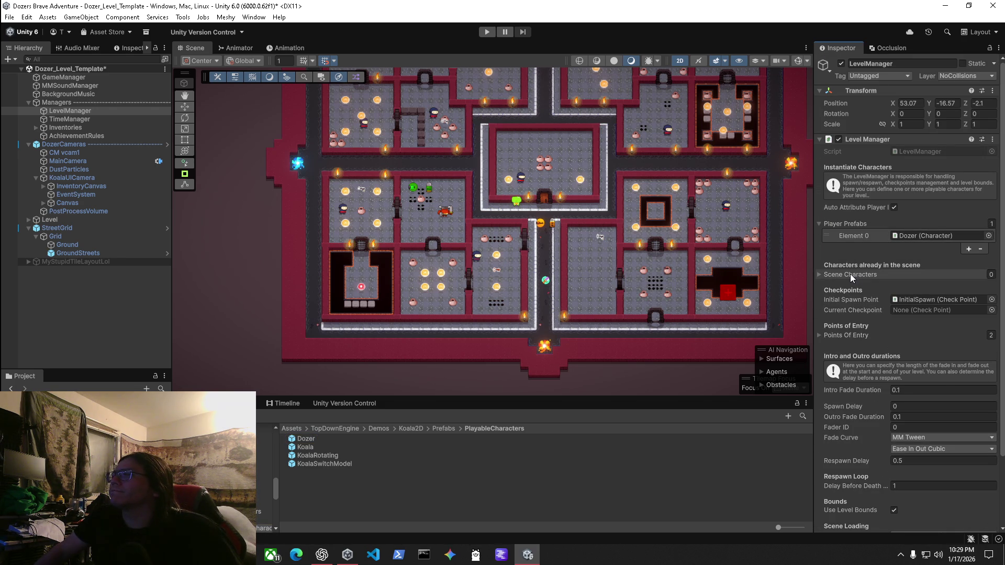
{"action": "left_click", "coordinate": [822, 275]}
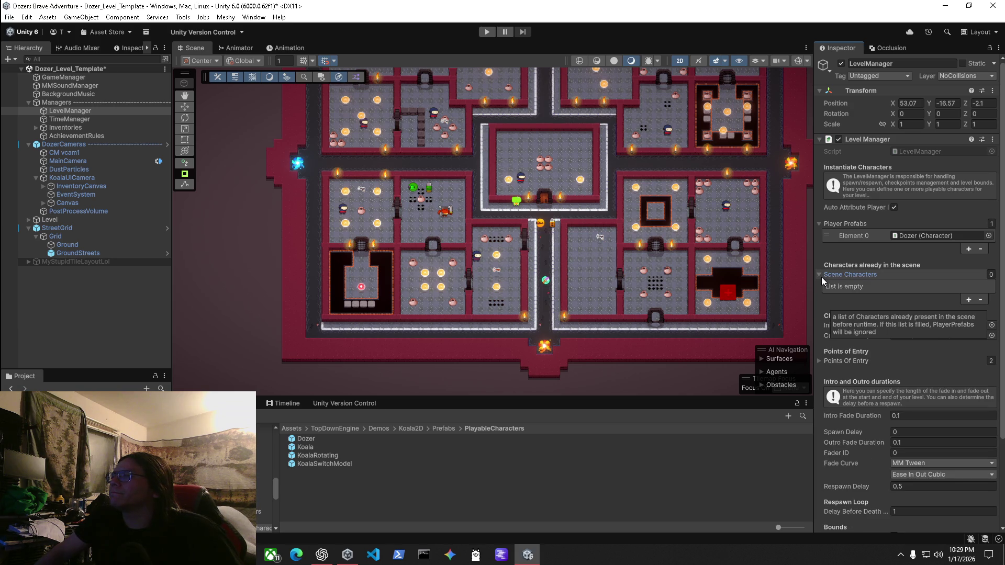
{"action": "left_click", "coordinate": [818, 275]}
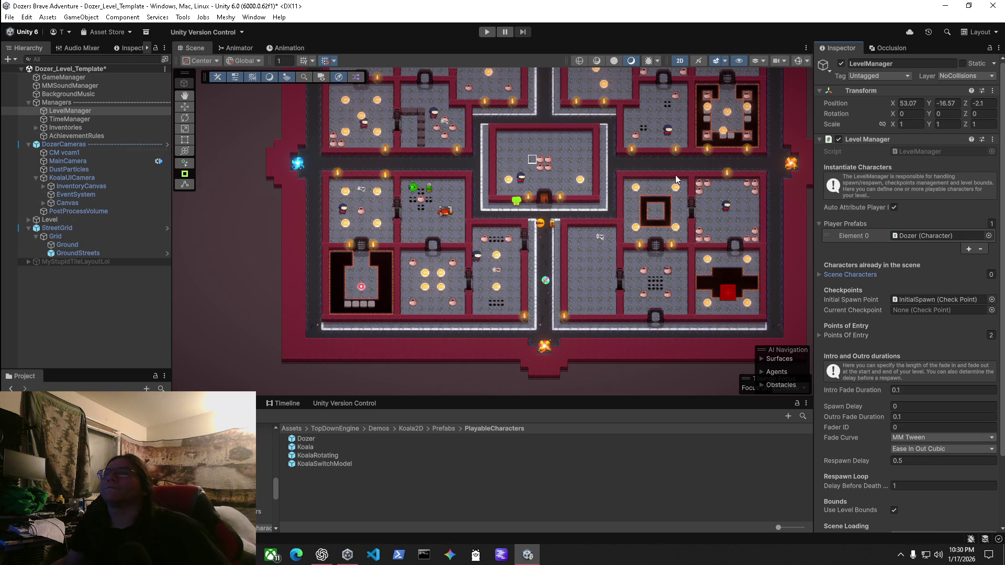
Select the Dozer prefab in the Project window and open it for editing.
{"action": "left_click", "coordinate": [926, 235]}
{"action": "left_click", "coordinate": [306, 438]}
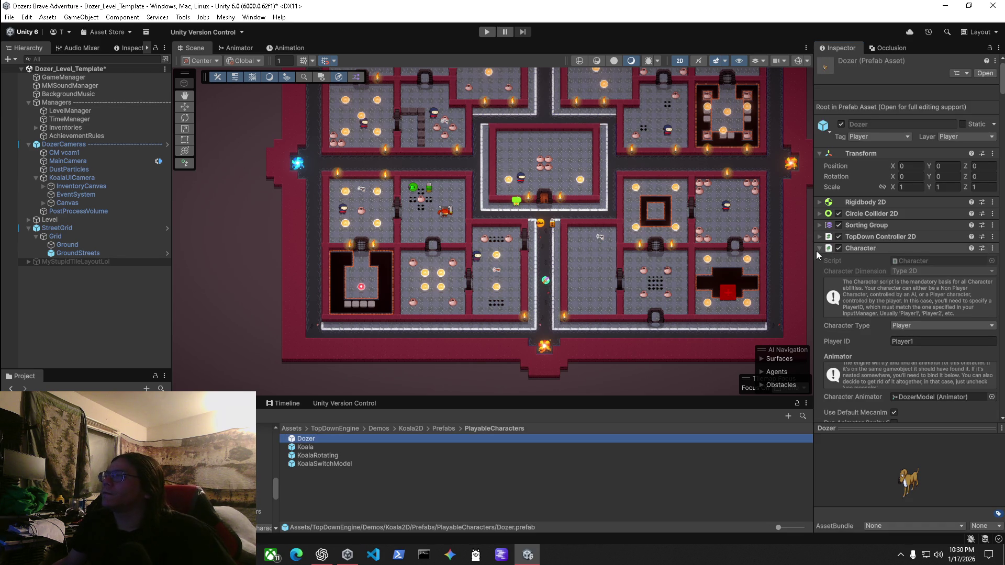
{"action": "double_click", "coordinate": [313, 442]}
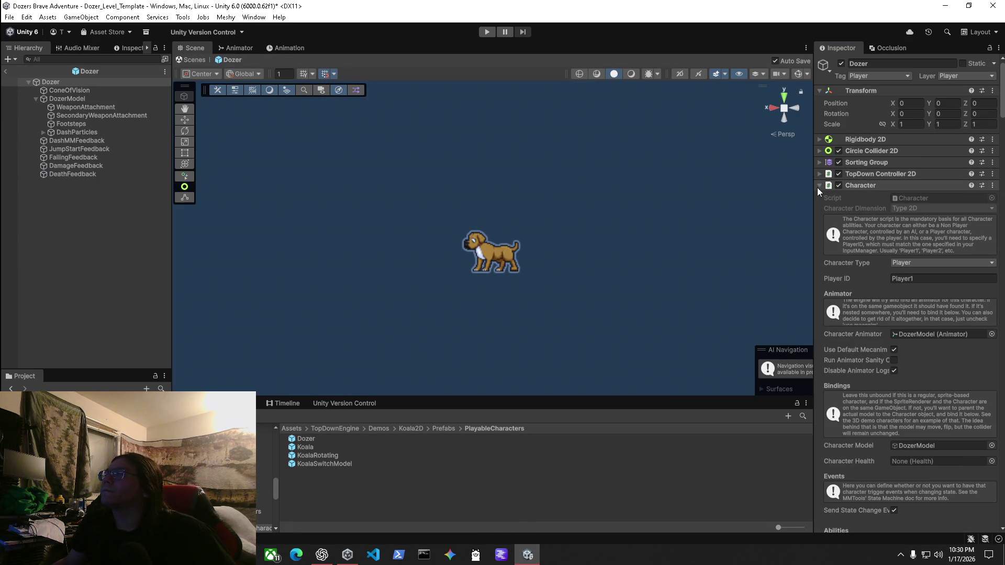
Fold Sorting Group and expand the TopDown Controller 2D settings on the Dozer prefab.
{"action": "left_click", "coordinate": [820, 163]}
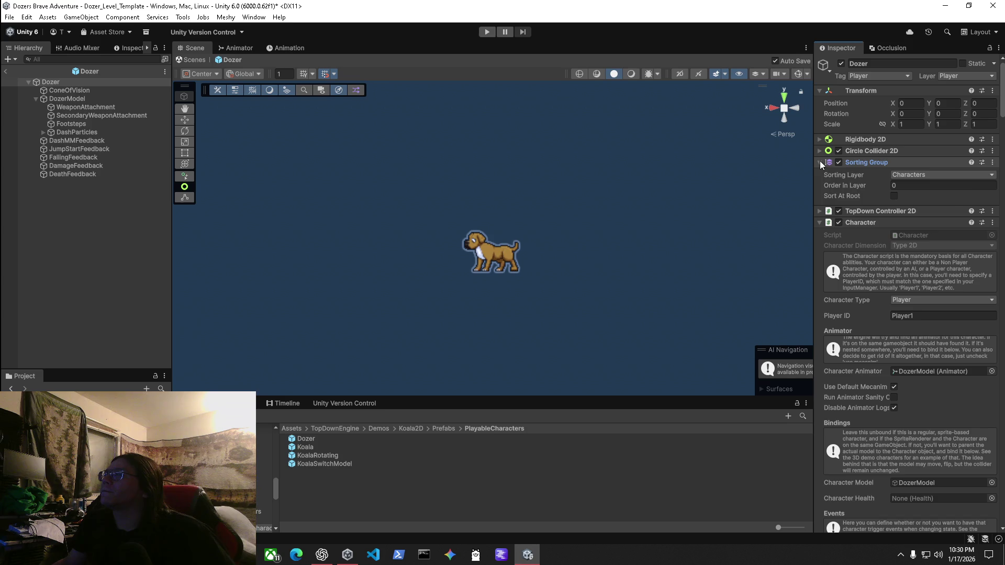
{"action": "left_click", "coordinate": [820, 162]}
{"action": "left_click", "coordinate": [820, 174]}
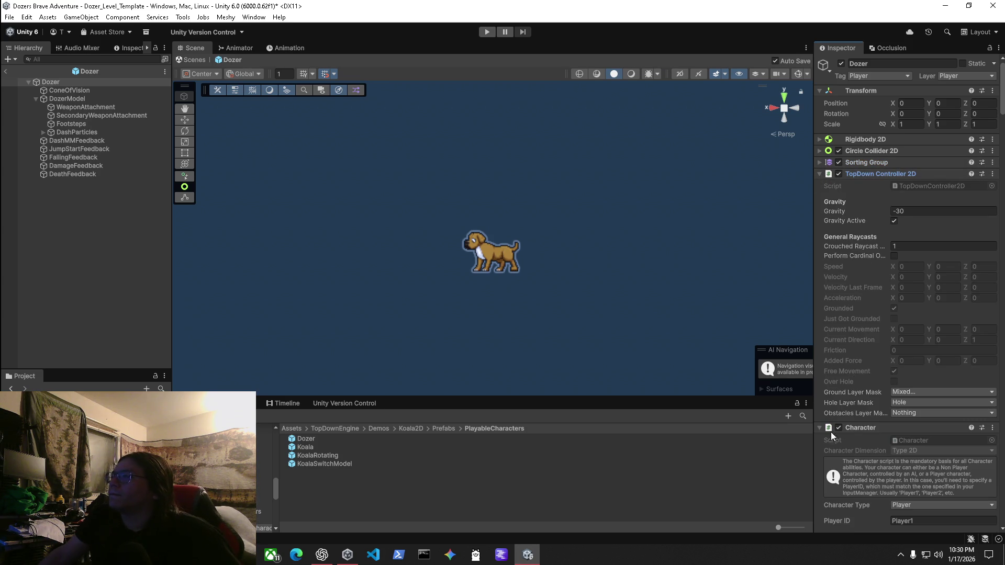
{"action": "scroll", "coordinate": [832, 428], "scroll_direction": "down", "scroll_amount": 3}
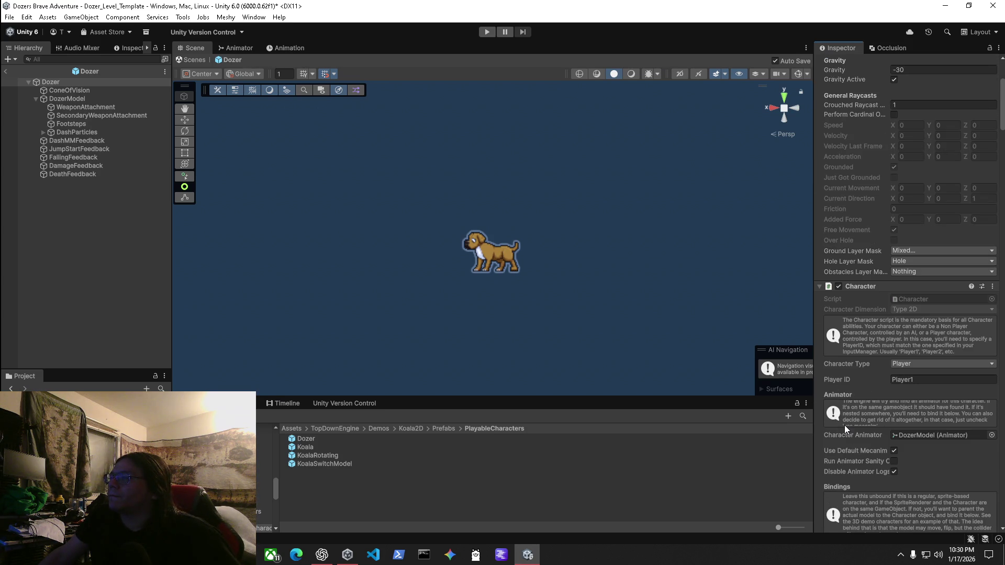
{"action": "scroll", "coordinate": [843, 425], "scroll_direction": "down", "scroll_amount": 6}
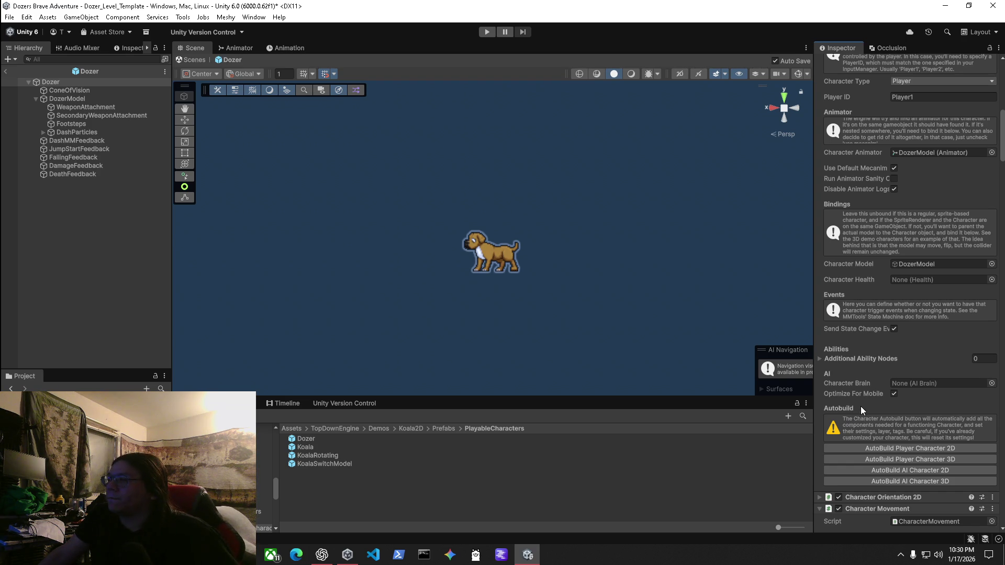
{"action": "scroll", "coordinate": [862, 406], "scroll_direction": "down", "scroll_amount": 1}
{"action": "scroll", "coordinate": [862, 404], "scroll_direction": "down", "scroll_amount": 2}
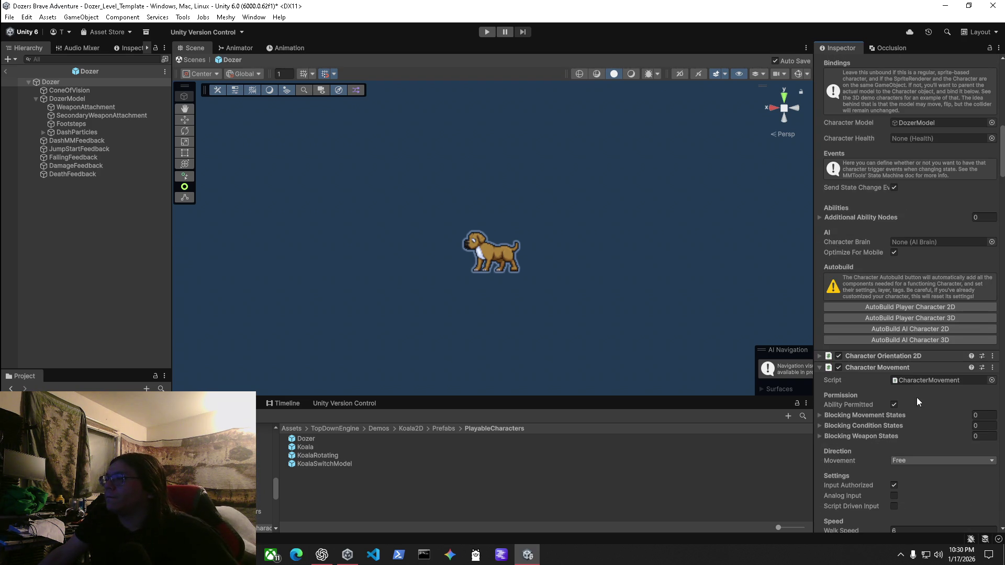
Check Character Orientation 2D, then scroll to Character Movement's Walk Speed field.
{"action": "left_click", "coordinate": [820, 356]}
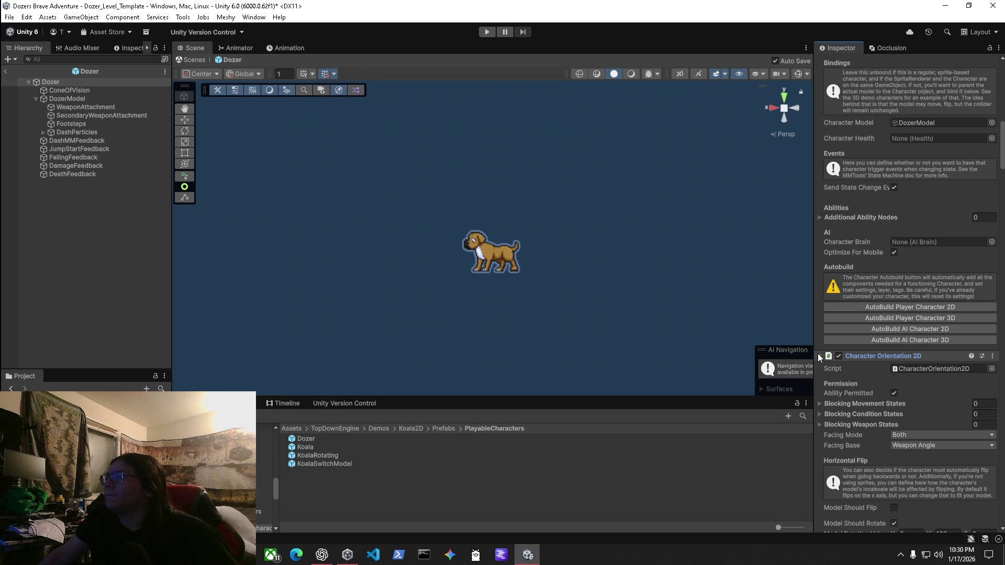
{"action": "left_click", "coordinate": [818, 355]}
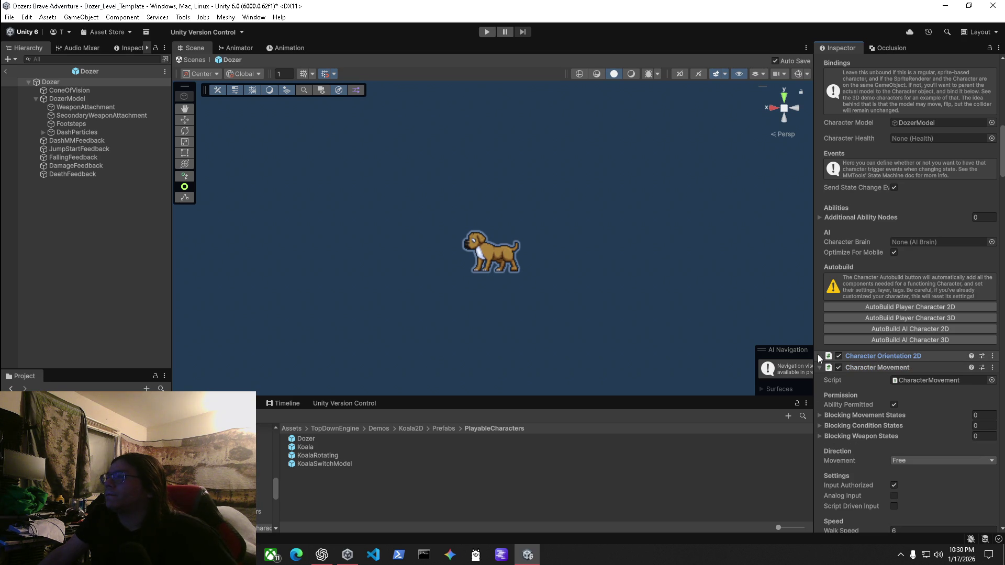
{"action": "scroll", "coordinate": [821, 372], "scroll_direction": "down", "scroll_amount": 1}
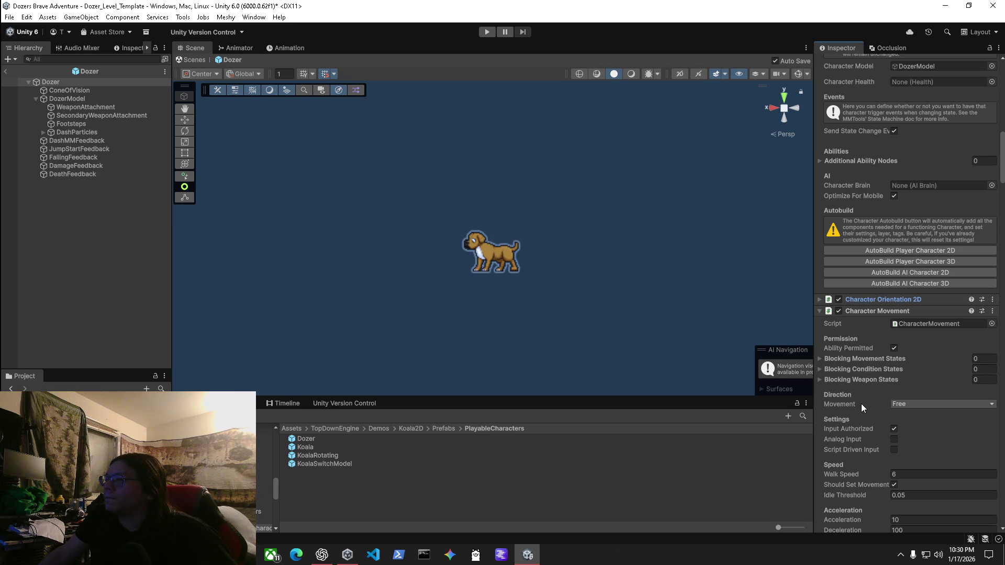
{"action": "scroll", "coordinate": [861, 403], "scroll_direction": "down", "scroll_amount": 1}
{"action": "left_click", "coordinate": [902, 417]}
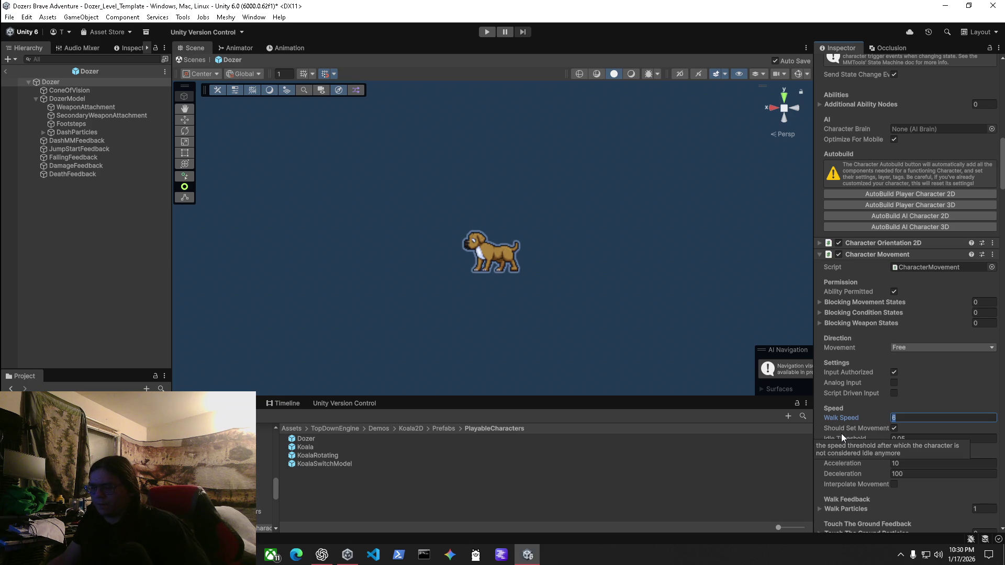
Set the Character Movement walk speed to 4.
{"action": "type", "text": "4"}
{"action": "scroll", "coordinate": [924, 415], "scroll_direction": "down", "scroll_amount": 3}
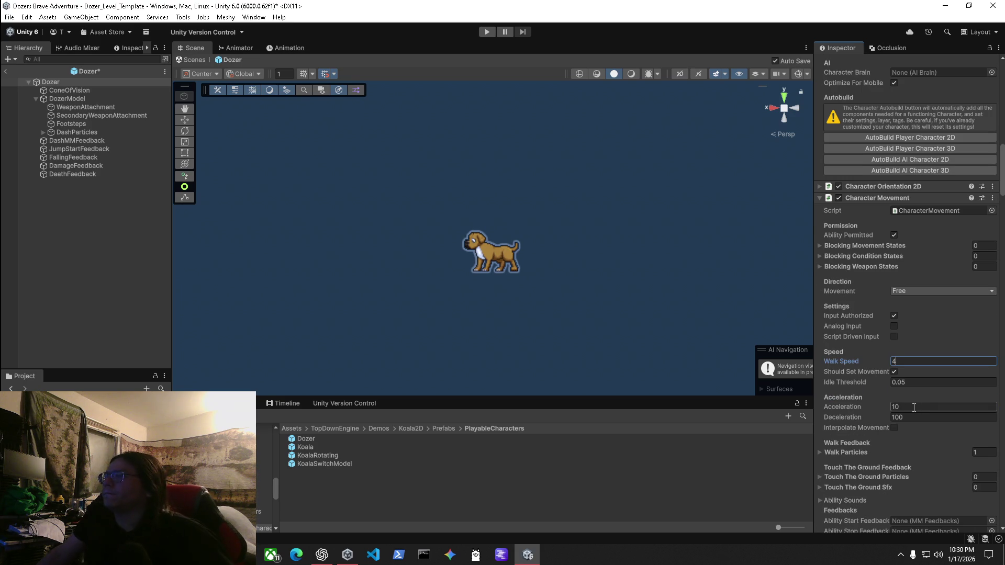
{"action": "scroll", "coordinate": [932, 408], "scroll_direction": "down", "scroll_amount": 4}
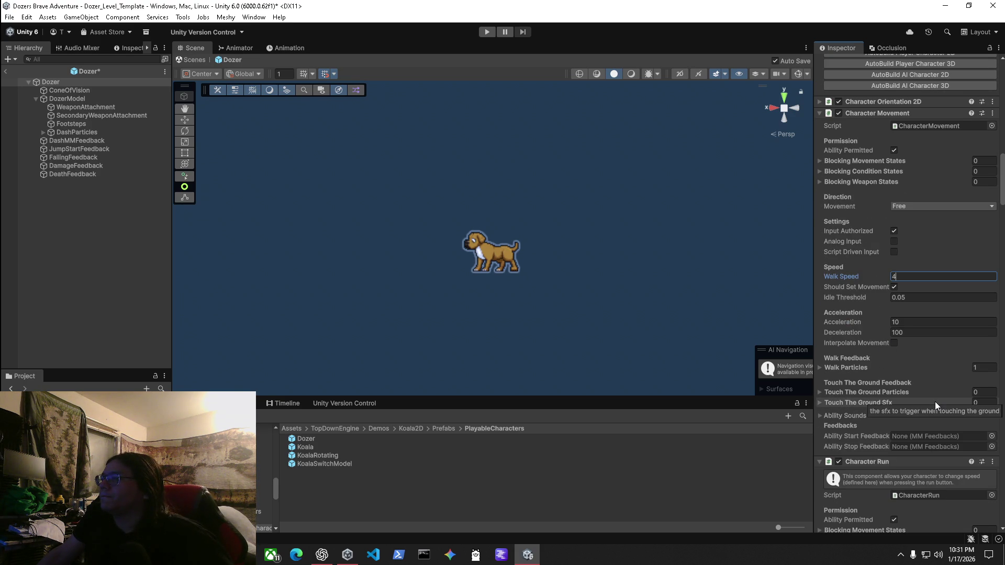
{"action": "scroll", "coordinate": [934, 403], "scroll_direction": "down", "scroll_amount": 3}
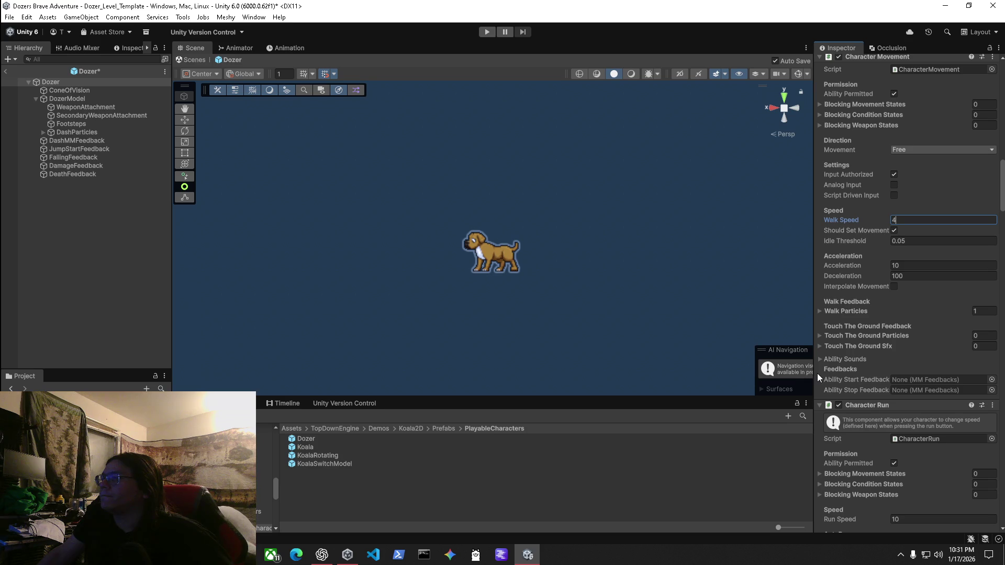
{"action": "scroll", "coordinate": [820, 374], "scroll_direction": "down", "scroll_amount": 3}
Change the Character Run speed to 8, after briefly entering 6.
{"action": "left_click", "coordinate": [906, 433]}
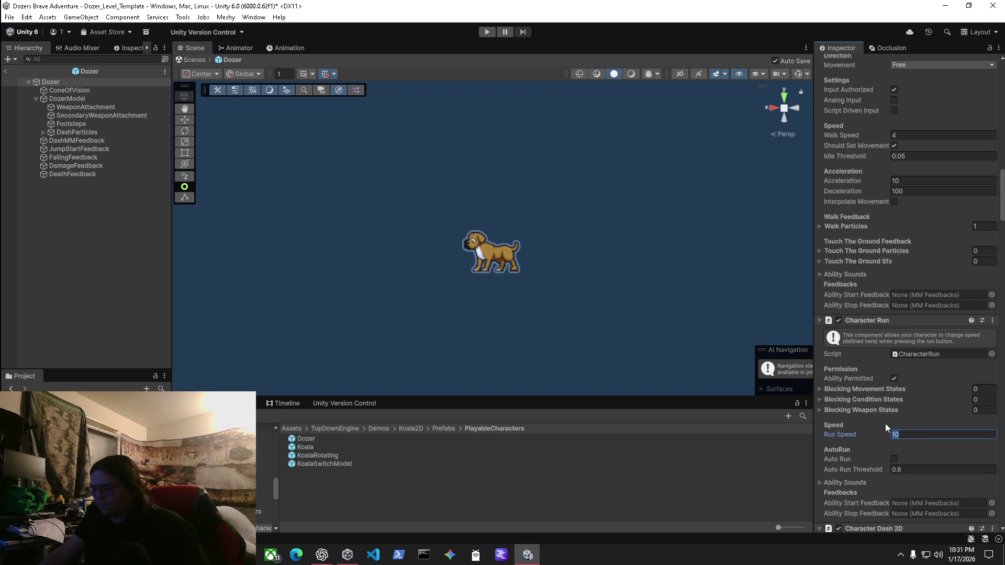
{"action": "type", "text": "6"}
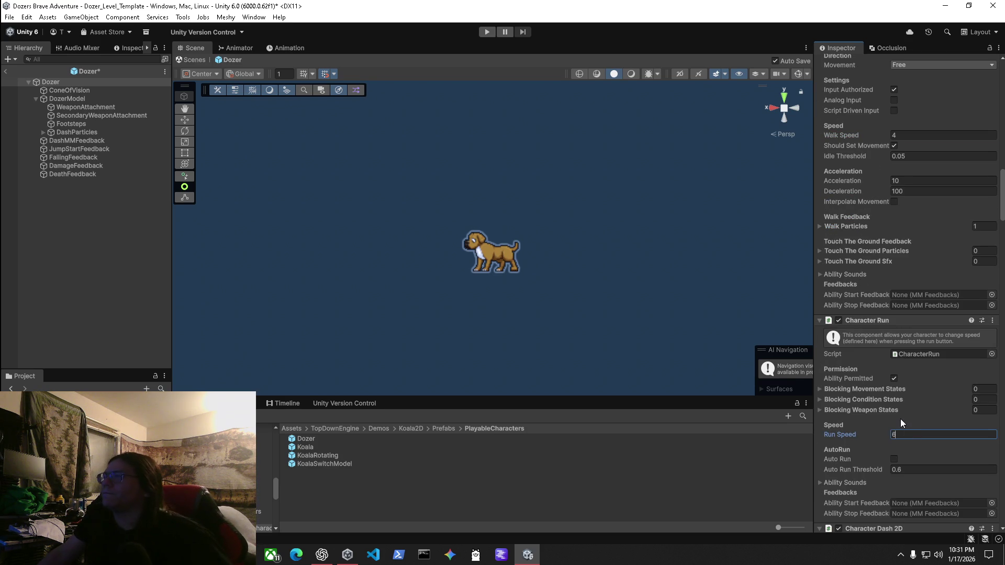
{"action": "key", "text": "Return"}
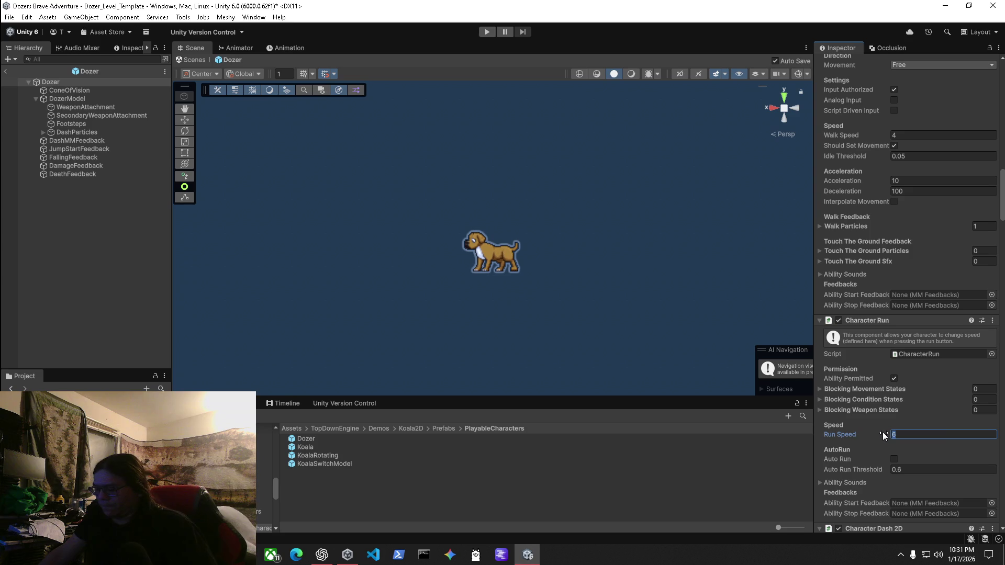
{"action": "type", "text": "8"}
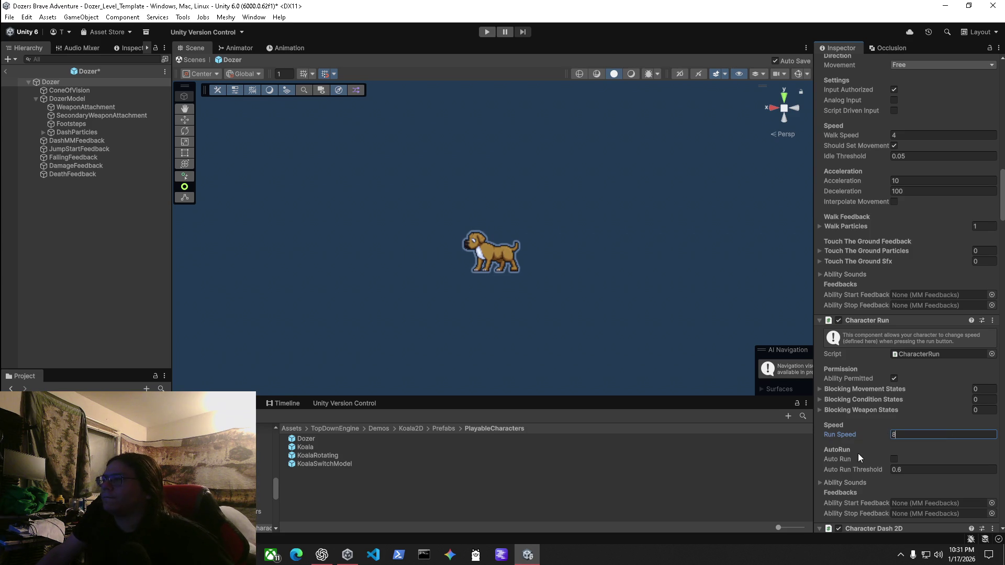
{"action": "scroll", "coordinate": [858, 453], "scroll_direction": "down", "scroll_amount": 3}
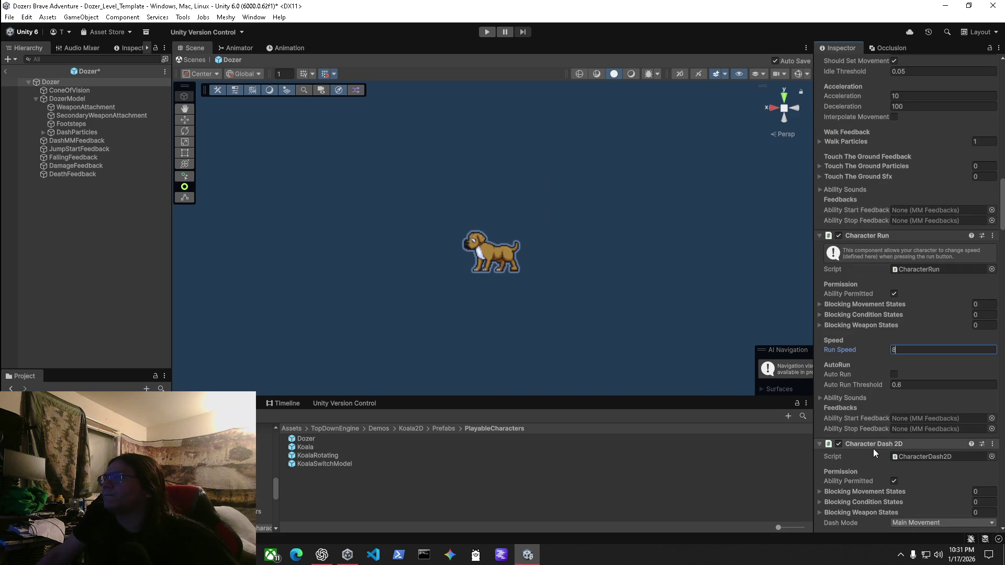
{"action": "scroll", "coordinate": [873, 453], "scroll_direction": "down", "scroll_amount": 2}
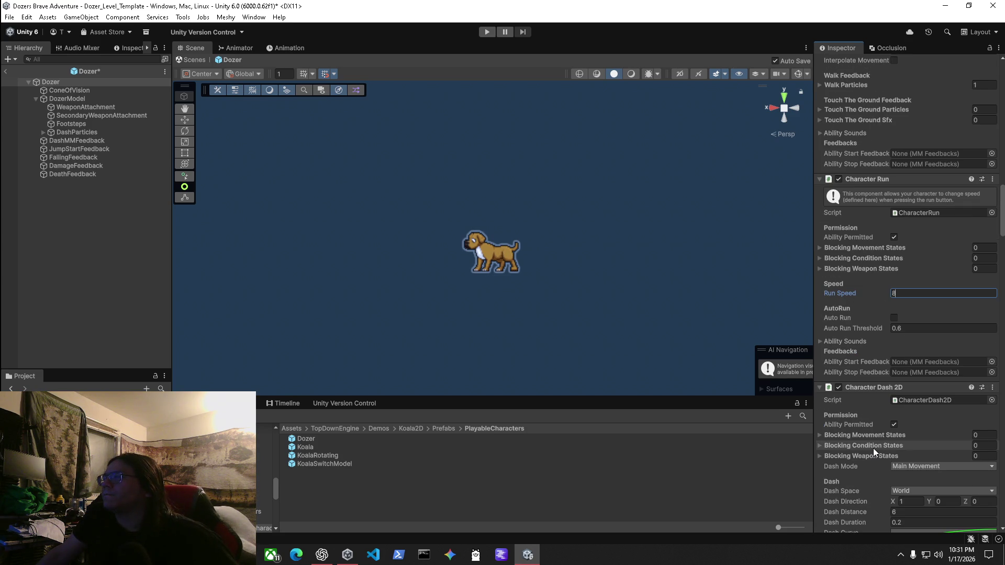
{"action": "scroll", "coordinate": [873, 448], "scroll_direction": "down", "scroll_amount": 2}
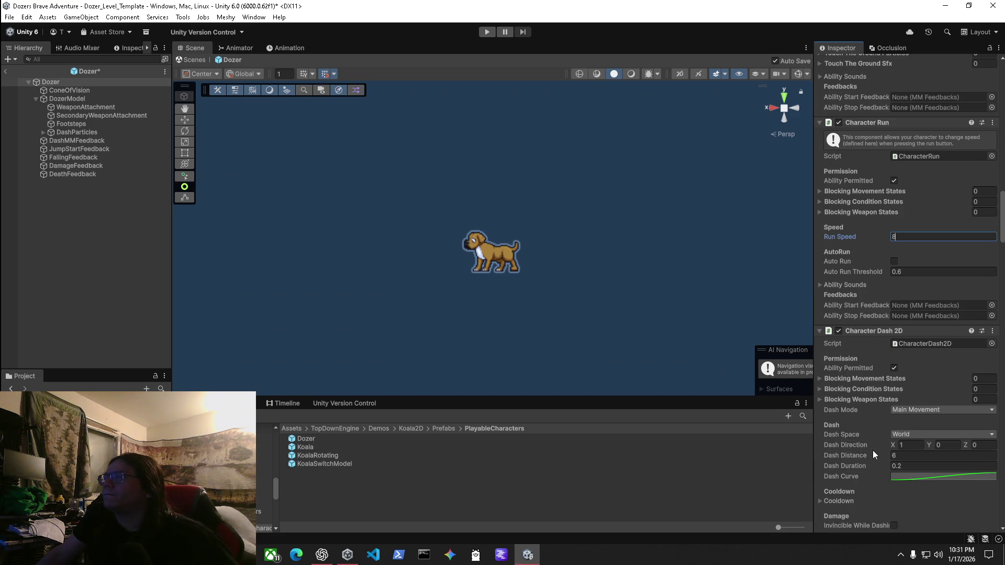
{"action": "scroll", "coordinate": [886, 431], "scroll_direction": "down", "scroll_amount": 2}
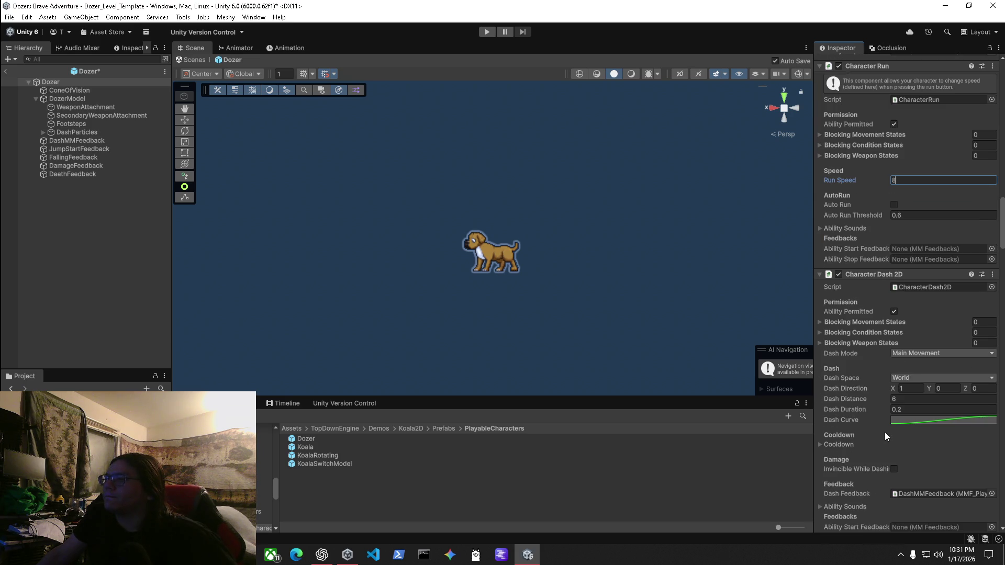
{"action": "scroll", "coordinate": [882, 430], "scroll_direction": "down", "scroll_amount": 5}
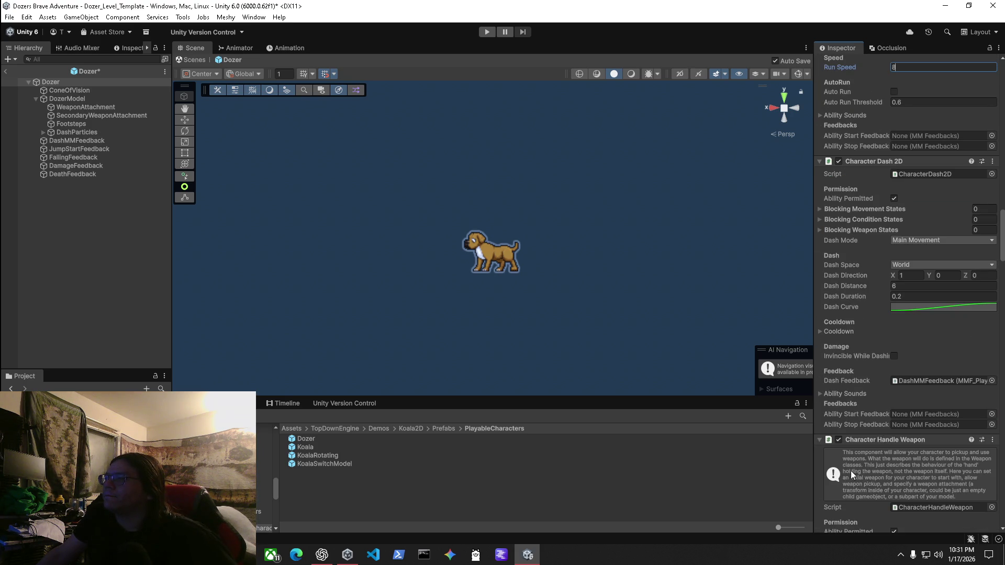
{"action": "scroll", "coordinate": [846, 444], "scroll_direction": "down", "scroll_amount": 3}
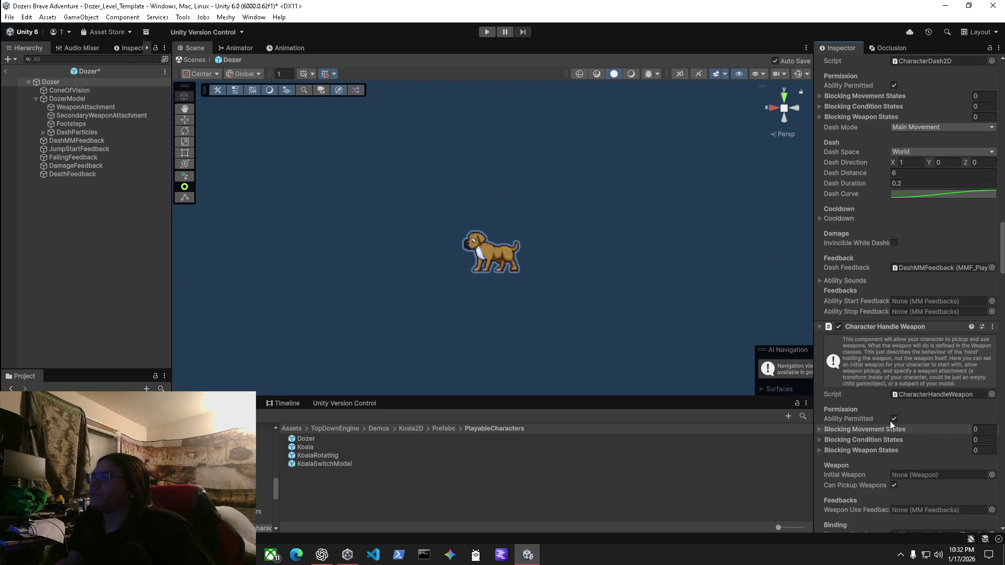
Scroll through the Dozer prefab's components and fold the Health component.
{"action": "scroll", "coordinate": [937, 428], "scroll_direction": "down", "scroll_amount": 3}
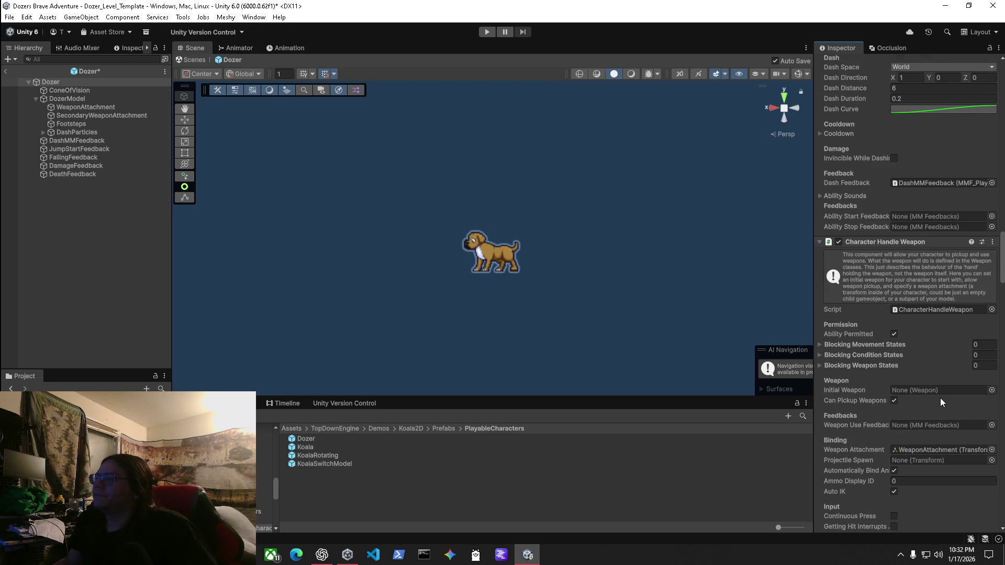
{"action": "scroll", "coordinate": [940, 400], "scroll_direction": "down", "scroll_amount": 3}
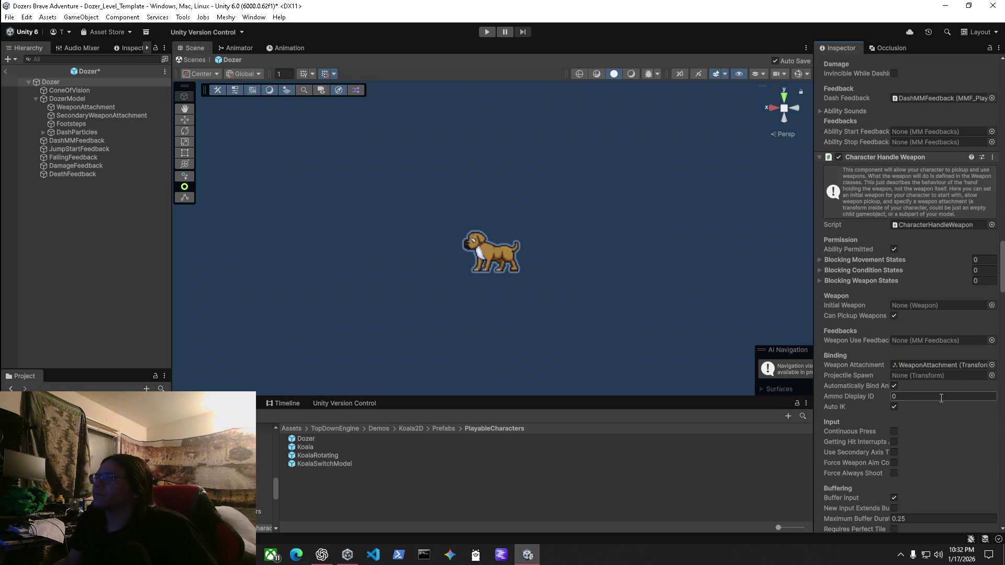
{"action": "scroll", "coordinate": [941, 399], "scroll_direction": "down", "scroll_amount": 9}
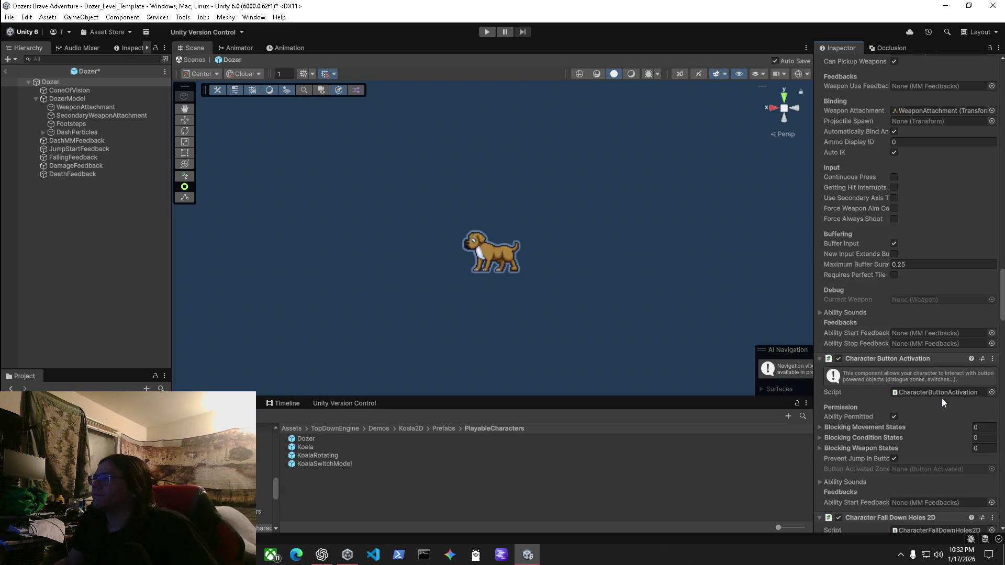
{"action": "scroll", "coordinate": [945, 404], "scroll_direction": "down", "scroll_amount": 3}
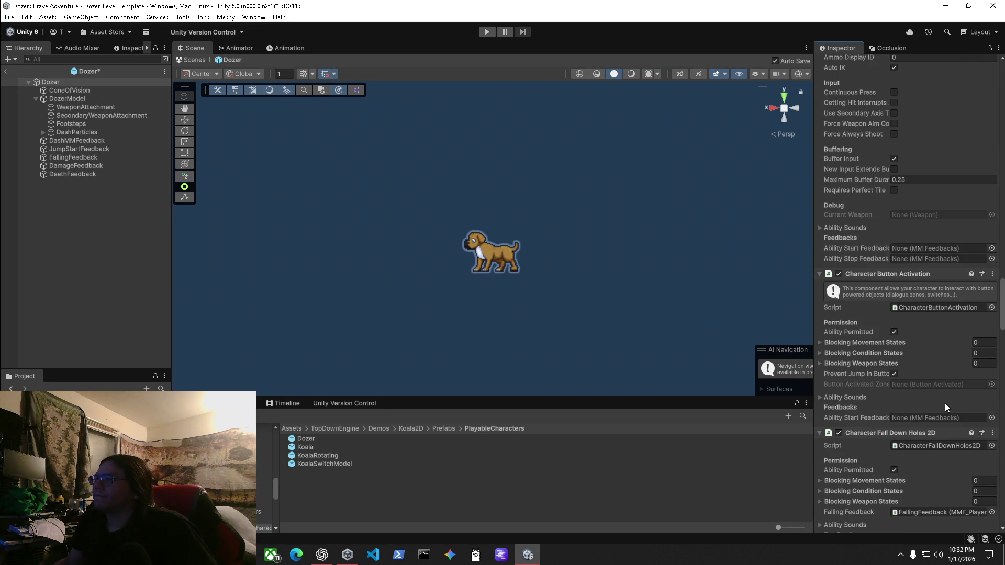
{"action": "scroll", "coordinate": [946, 404], "scroll_direction": "down", "scroll_amount": 3}
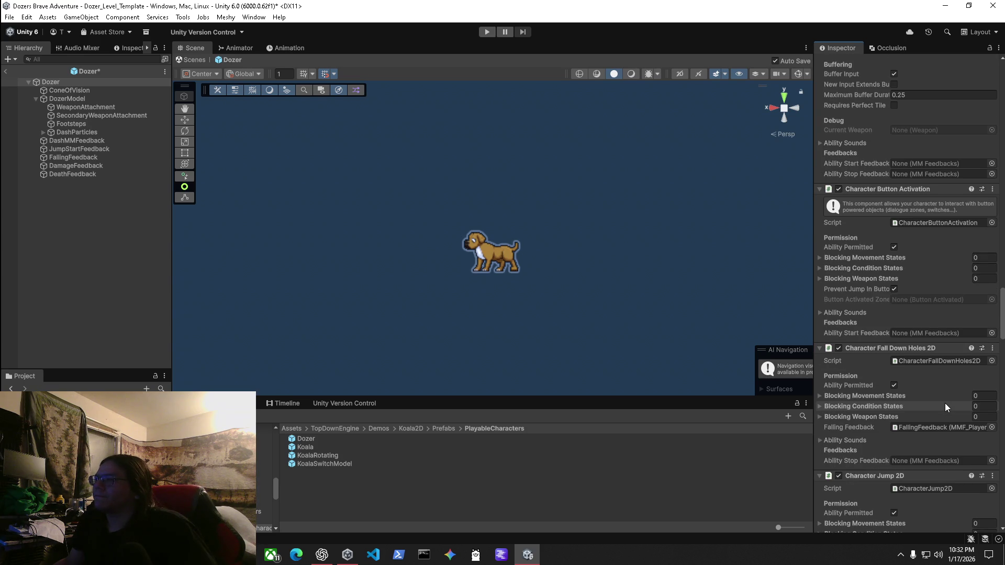
{"action": "scroll", "coordinate": [946, 407], "scroll_direction": "down", "scroll_amount": 3}
{"action": "scroll", "coordinate": [945, 407], "scroll_direction": "down", "scroll_amount": 4}
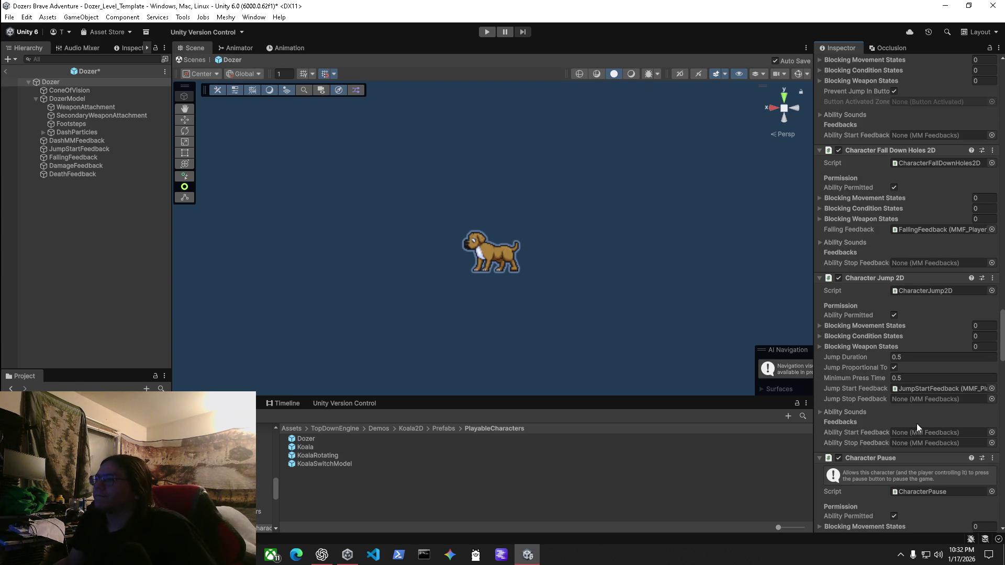
{"action": "scroll", "coordinate": [917, 422], "scroll_direction": "down", "scroll_amount": 4}
{"action": "scroll", "coordinate": [921, 416], "scroll_direction": "down", "scroll_amount": 4}
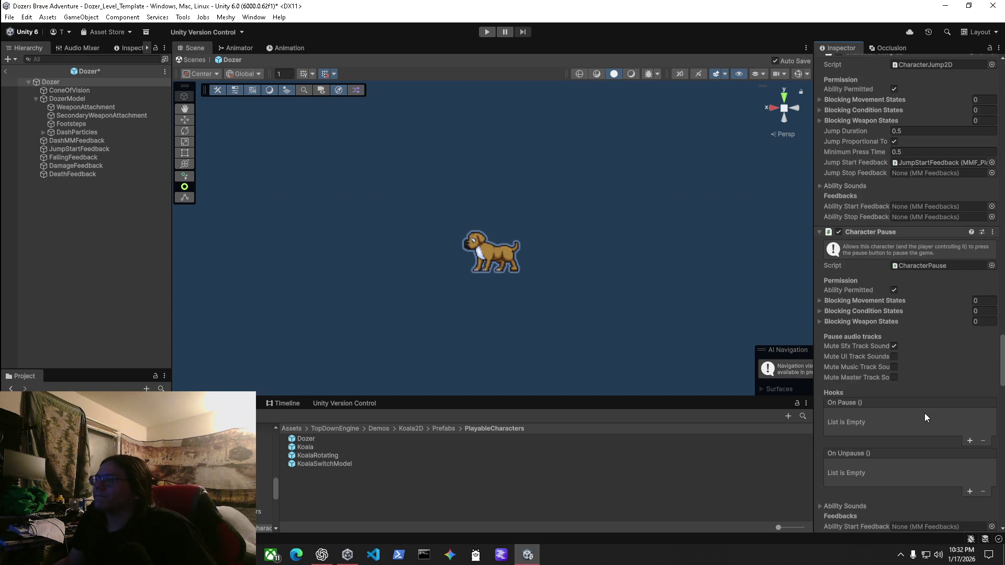
{"action": "scroll", "coordinate": [925, 417], "scroll_direction": "down", "scroll_amount": 4}
{"action": "scroll", "coordinate": [926, 411], "scroll_direction": "down", "scroll_amount": 8}
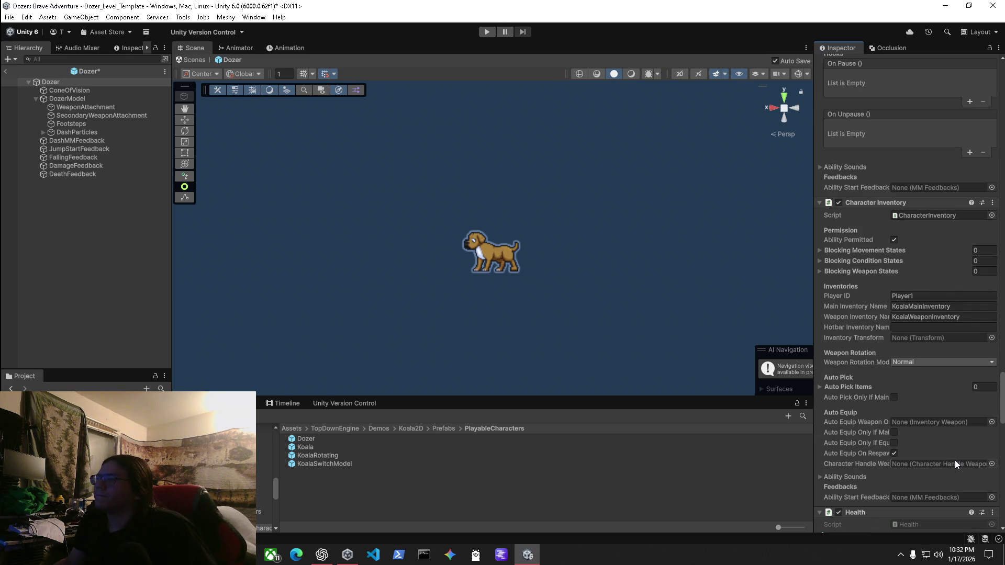
{"action": "scroll", "coordinate": [955, 455], "scroll_direction": "down", "scroll_amount": 1}
{"action": "scroll", "coordinate": [953, 435], "scroll_direction": "down", "scroll_amount": 4}
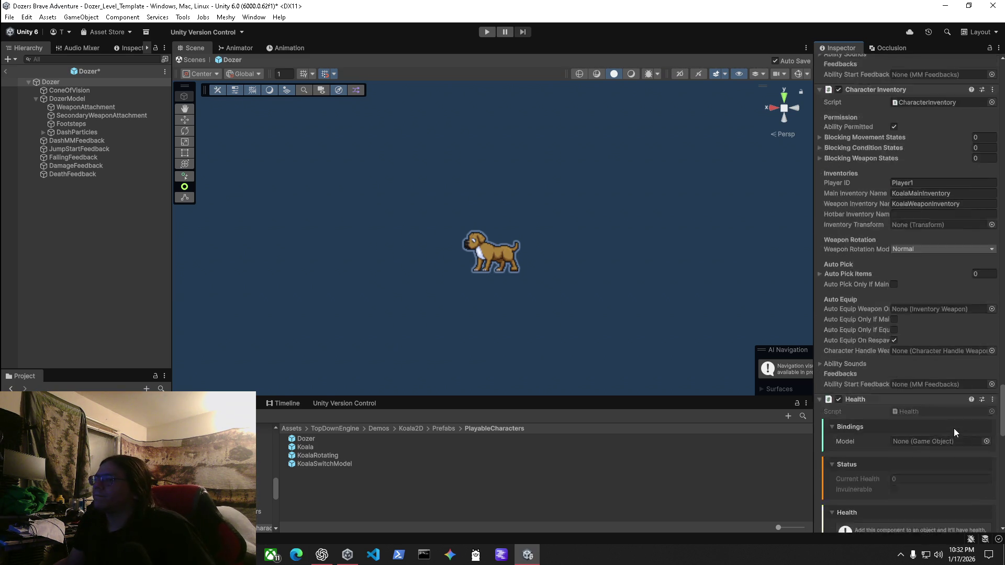
{"action": "scroll", "coordinate": [916, 395], "scroll_direction": "down", "scroll_amount": 5}
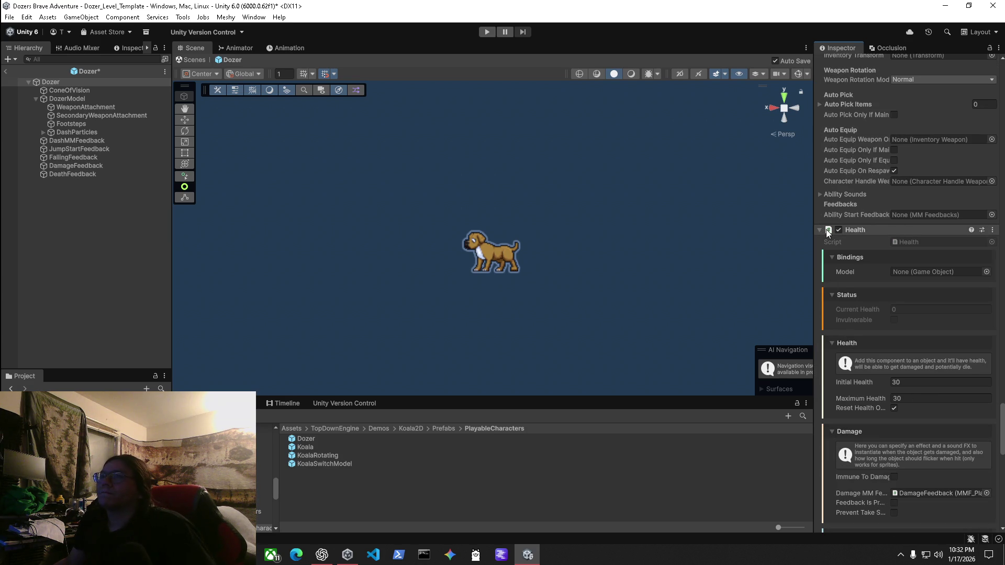
{"action": "scroll", "coordinate": [899, 416], "scroll_direction": "down", "scroll_amount": 8}
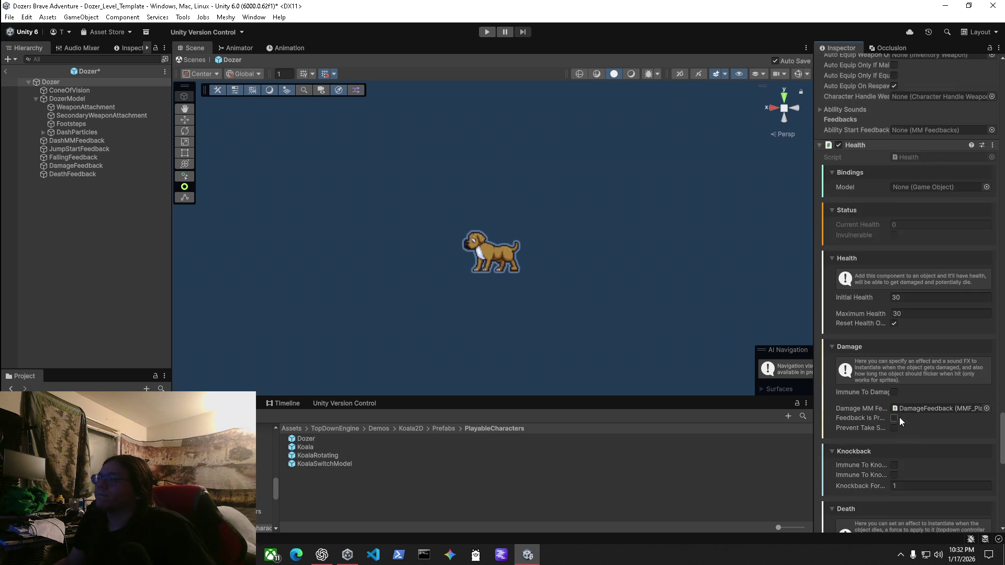
{"action": "scroll", "coordinate": [899, 413], "scroll_direction": "down", "scroll_amount": 9}
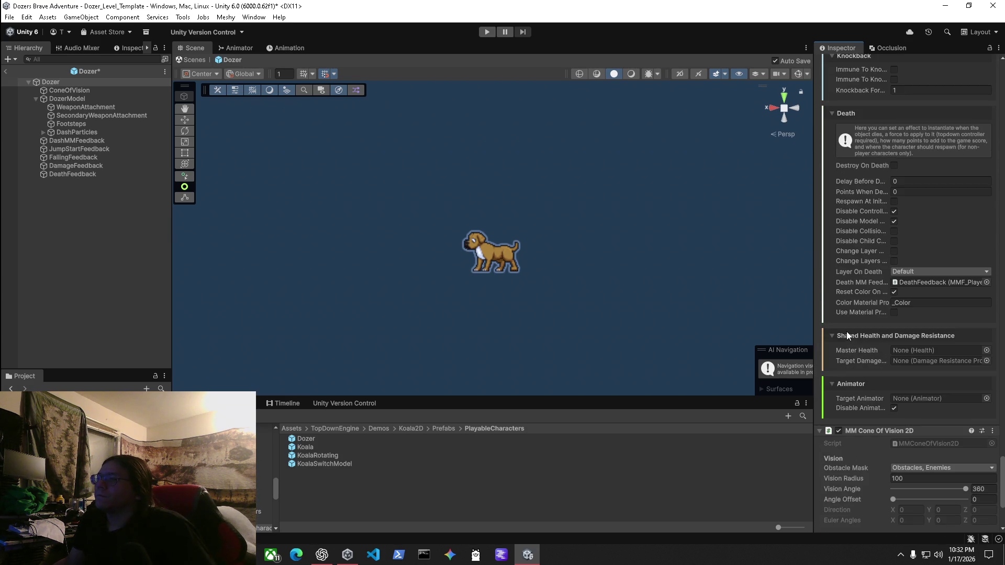
{"action": "scroll", "coordinate": [847, 335], "scroll_direction": "down", "scroll_amount": 5}
{"action": "scroll", "coordinate": [846, 328], "scroll_direction": "down", "scroll_amount": 1}
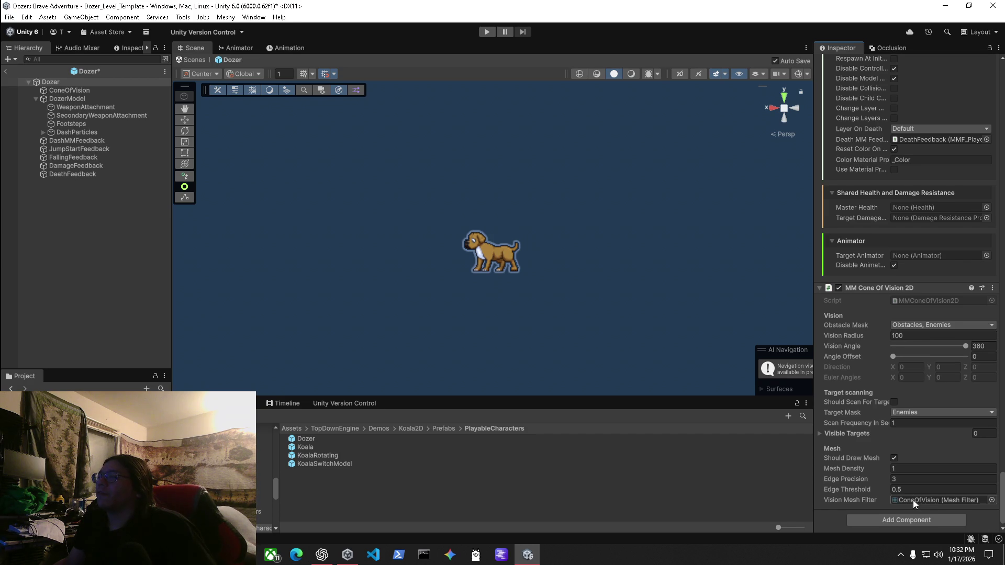
{"action": "scroll", "coordinate": [826, 278], "scroll_direction": "up", "scroll_amount": 15}
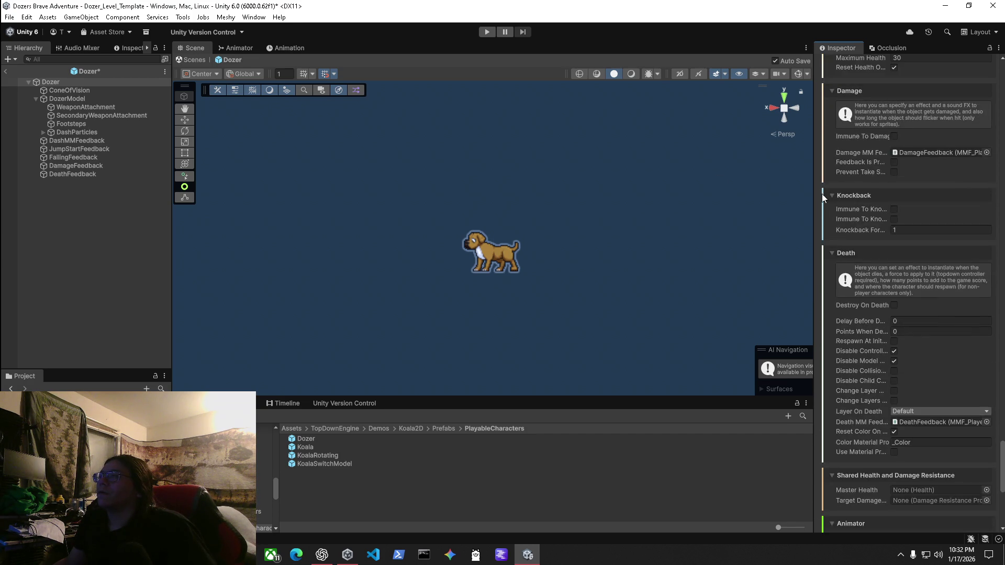
{"action": "scroll", "coordinate": [826, 175], "scroll_direction": "up", "scroll_amount": 4}
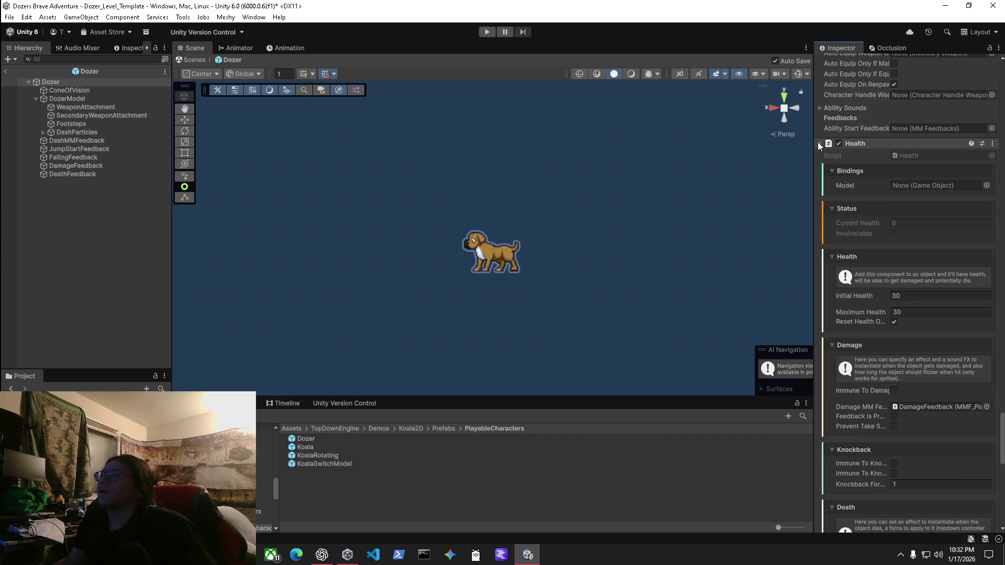
{"action": "left_click", "coordinate": [820, 142]}
Fold Character Handle Weapon and return to the Dozer_Level_Template scene.
{"action": "scroll", "coordinate": [837, 393], "scroll_direction": "up", "scroll_amount": 10}
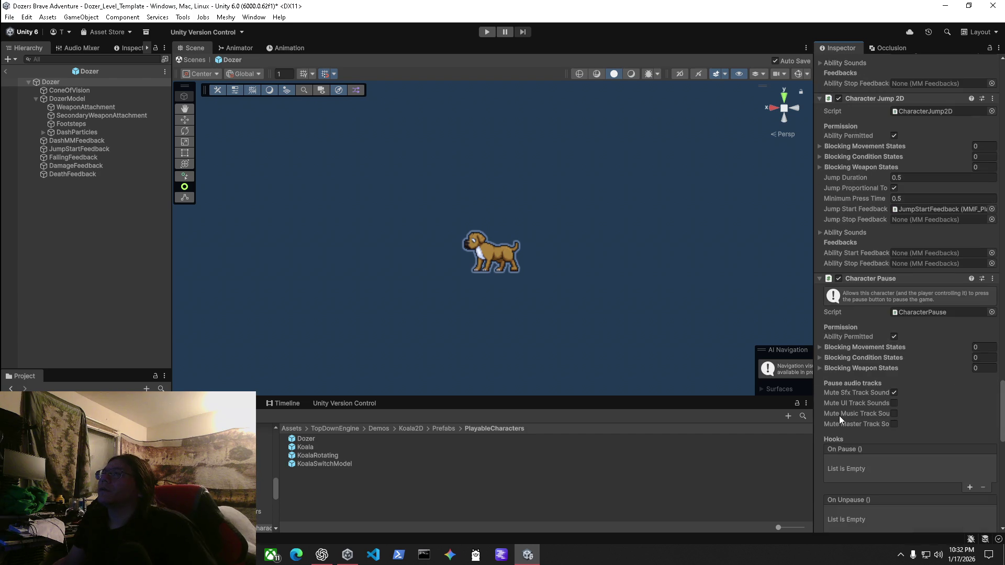
{"action": "scroll", "coordinate": [839, 416], "scroll_direction": "up", "scroll_amount": 5}
{"action": "scroll", "coordinate": [850, 402], "scroll_direction": "up", "scroll_amount": 5}
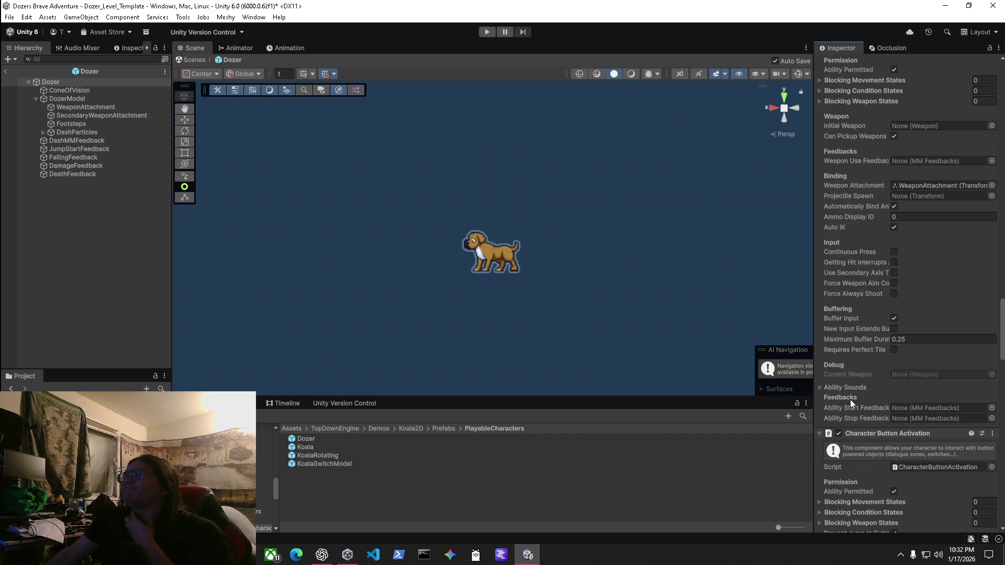
{"action": "scroll", "coordinate": [851, 397], "scroll_direction": "up", "scroll_amount": 4}
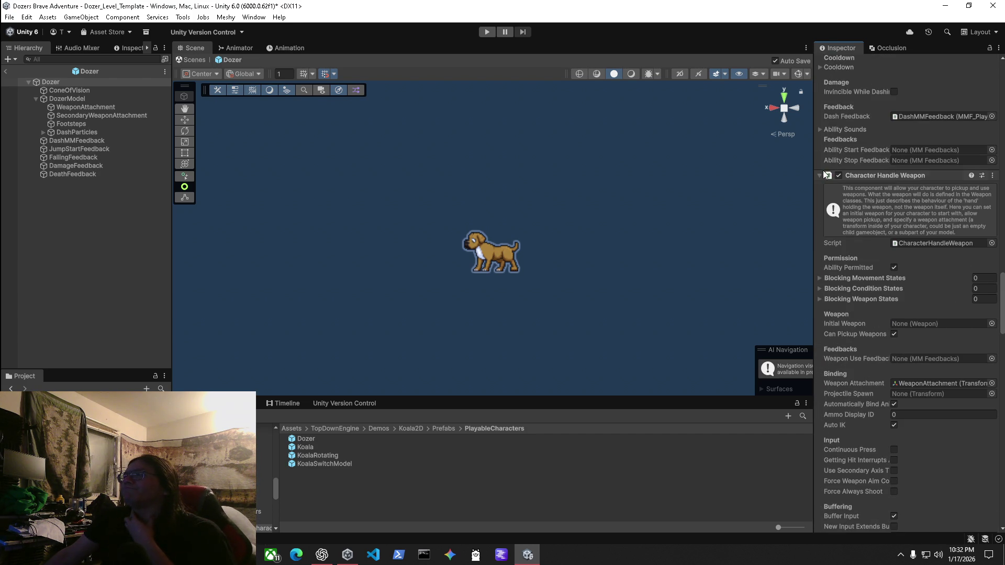
{"action": "left_click", "coordinate": [820, 175]}
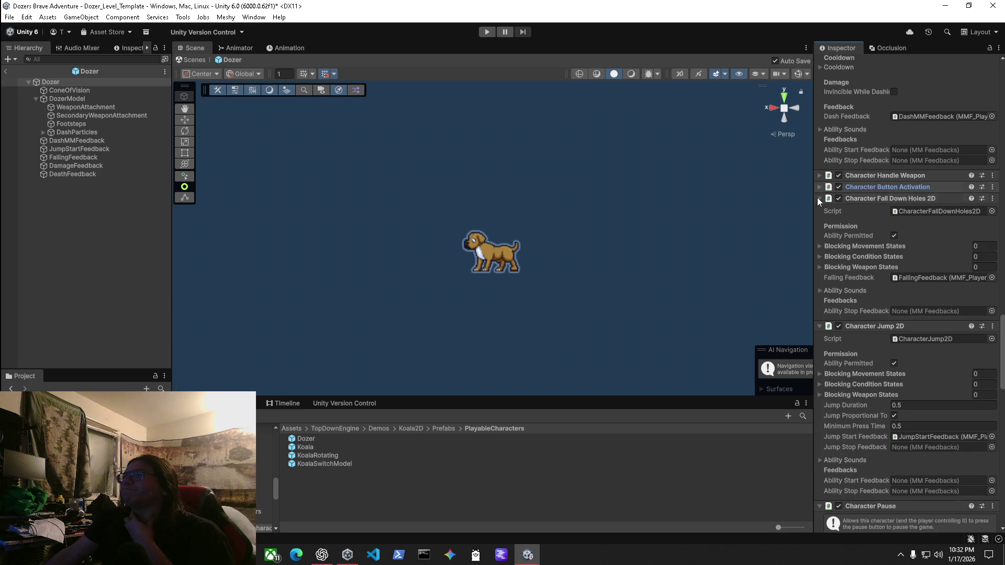
{"action": "scroll", "coordinate": [819, 189], "scroll_direction": "up", "scroll_amount": 5}
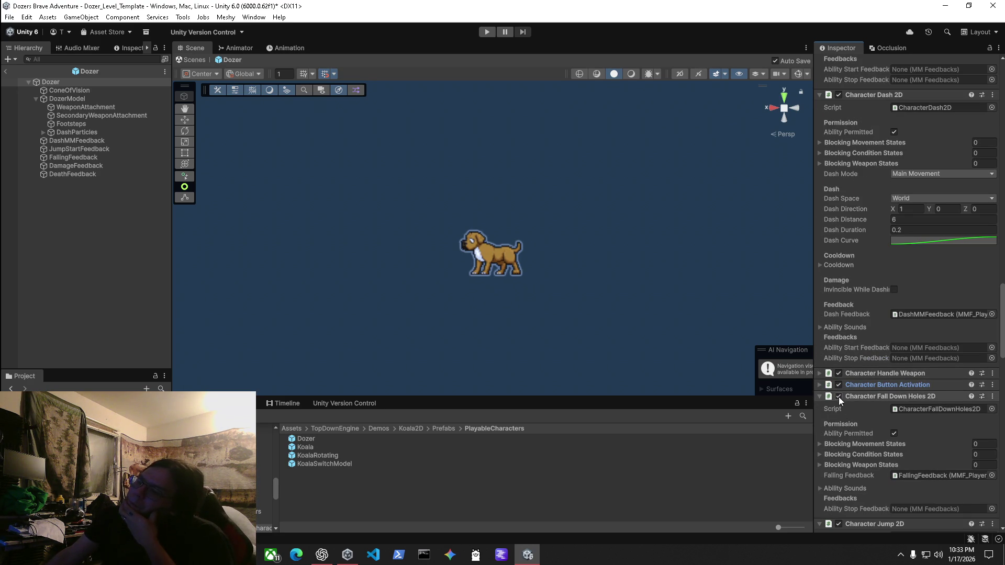
{"action": "left_click", "coordinate": [191, 61]}
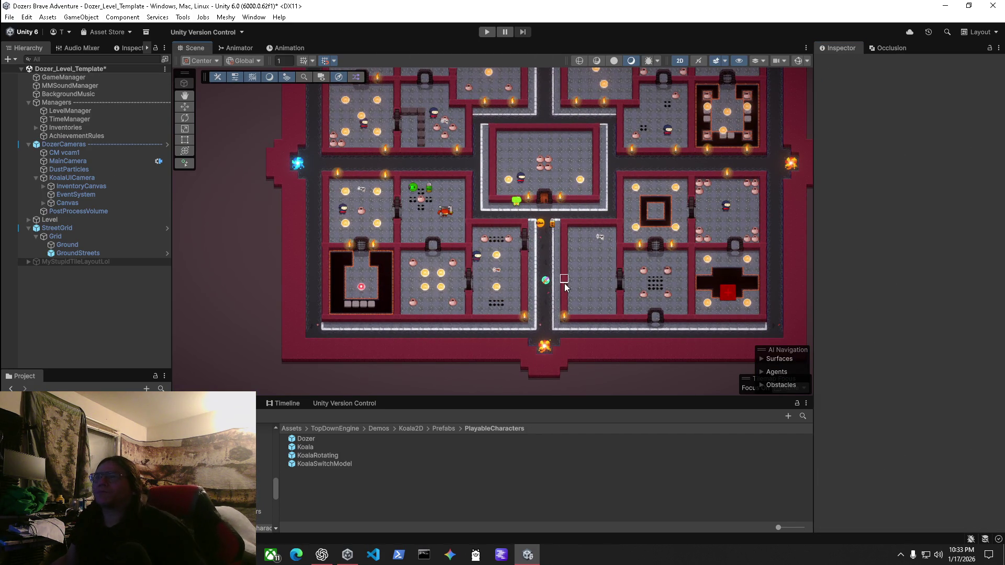
{"action": "scroll", "coordinate": [549, 303], "scroll_direction": "up", "scroll_amount": 3}
Locate the KoalaSwordPicker prefab asset from the pickup placed in the level.
{"action": "left_click", "coordinate": [539, 262]}
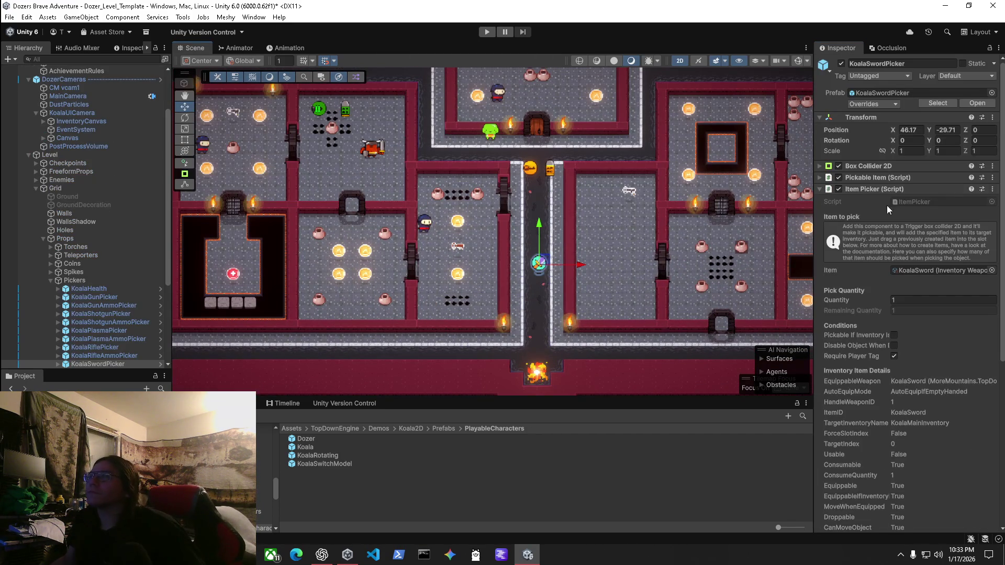
{"action": "left_click", "coordinate": [890, 92]}
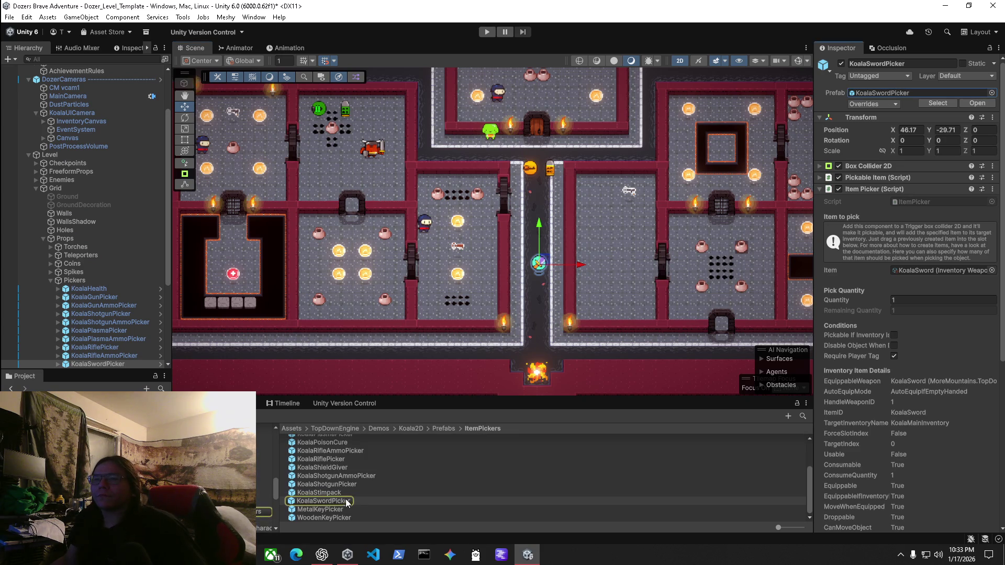
{"action": "left_click", "coordinate": [325, 501]}
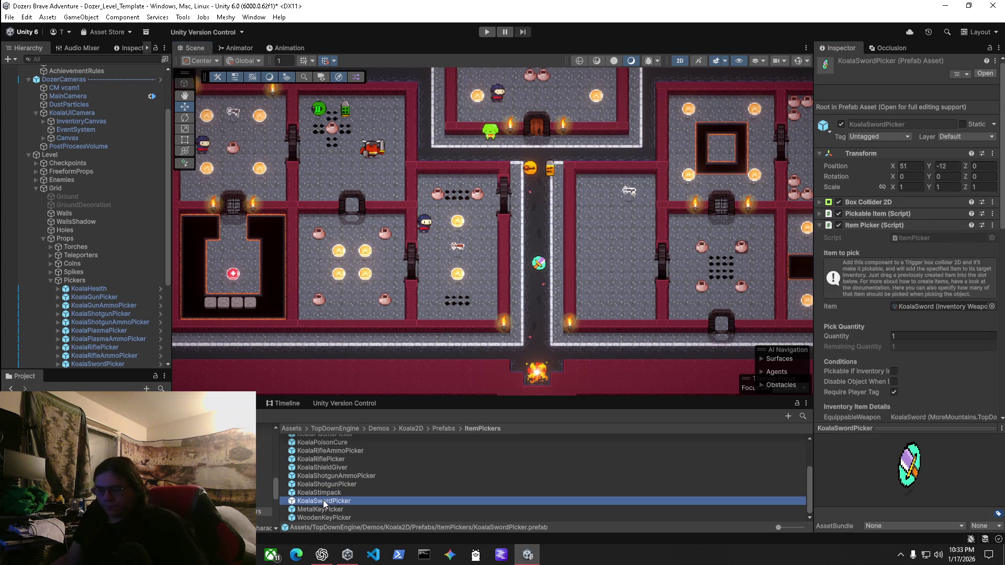
Duplicate it, rename the copy DozerBiteCollarPicker, and open it in Prefab Mode.
{"action": "key", "text": "ctrl+d"}
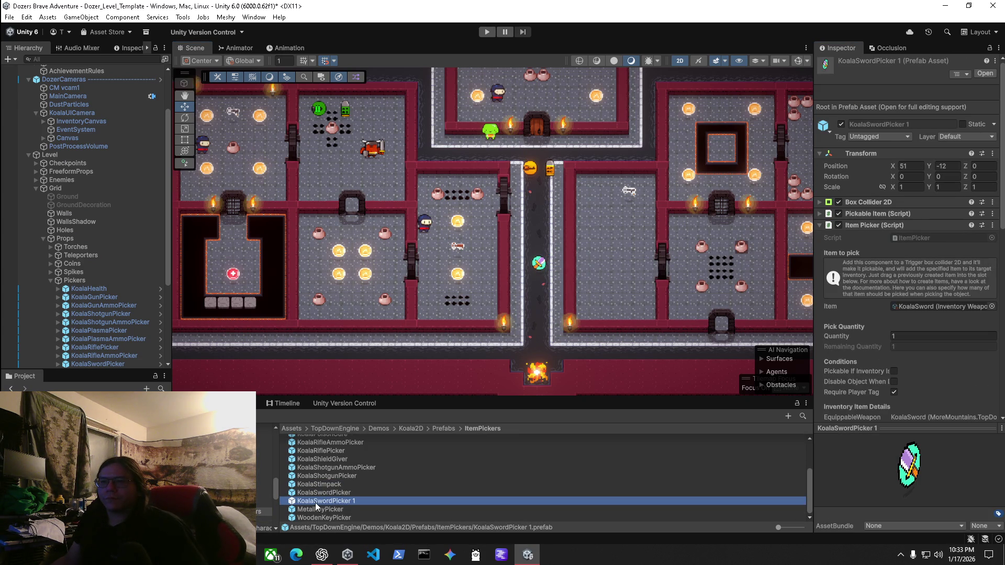
{"action": "left_click", "coordinate": [320, 502]}
{"action": "type", "text": "DozerBi"}
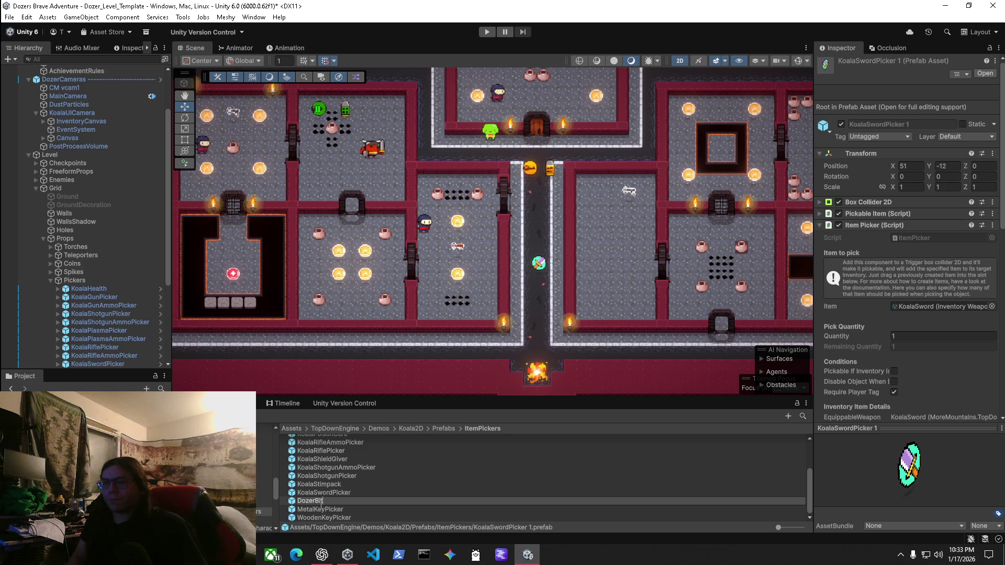
{"action": "type", "text": "teCollarPicker"}
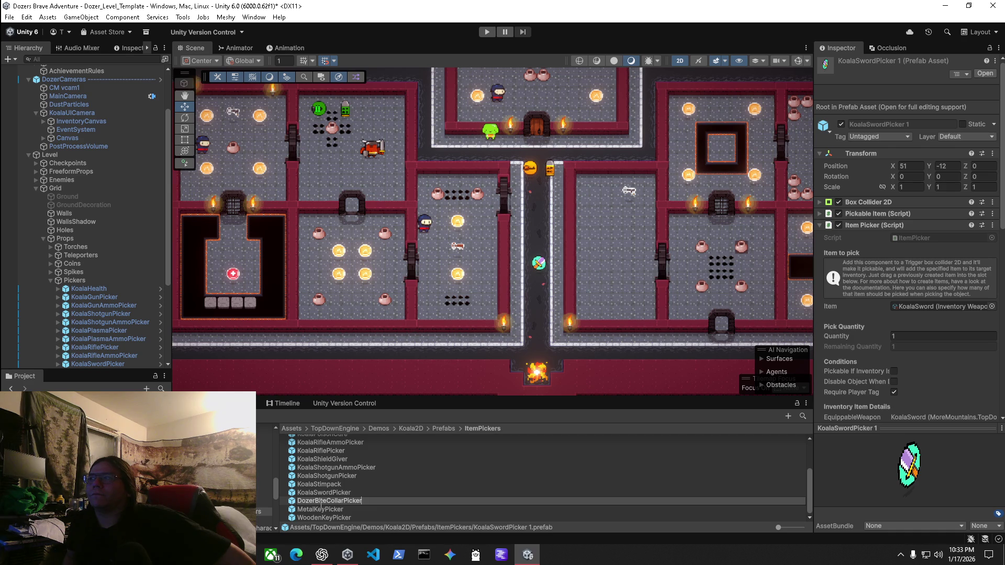
{"action": "key", "text": "Return"}
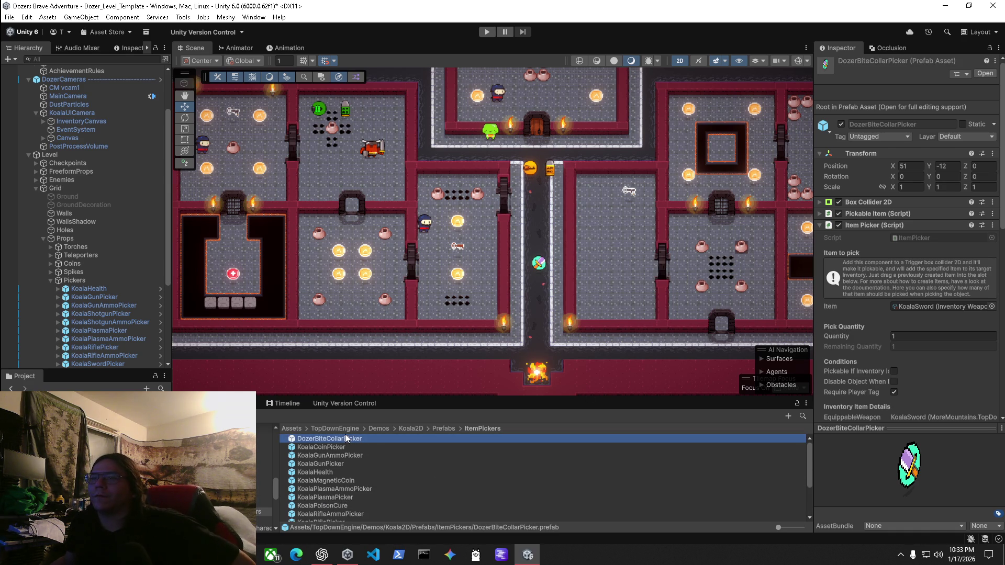
{"action": "left_click", "coordinate": [320, 448]}
{"action": "double_click", "coordinate": [324, 439]}
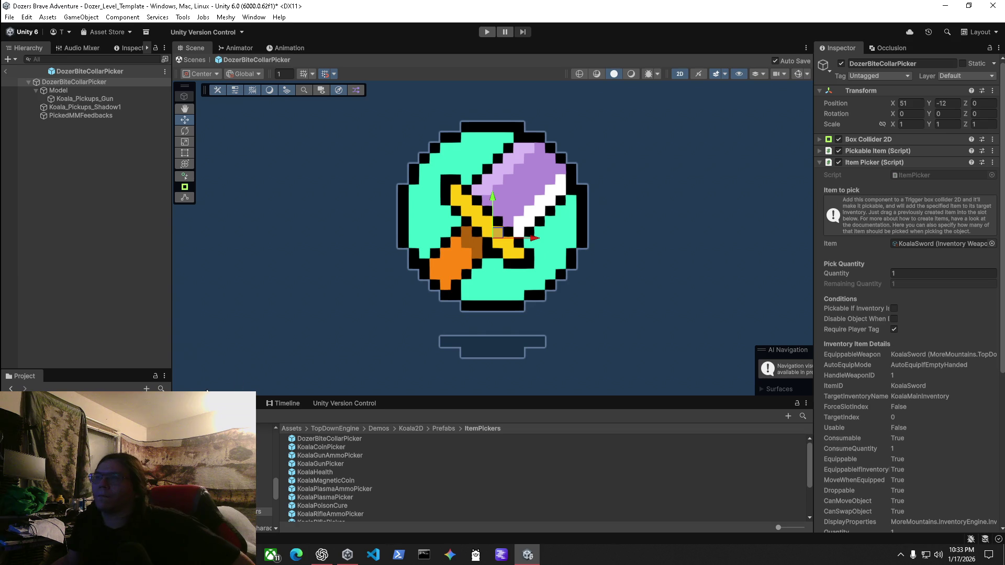
Trace the pickup model's sprite to Koala_Pickups_Sword in the Weapons folder and right-click it.
{"action": "left_click", "coordinate": [66, 98]}
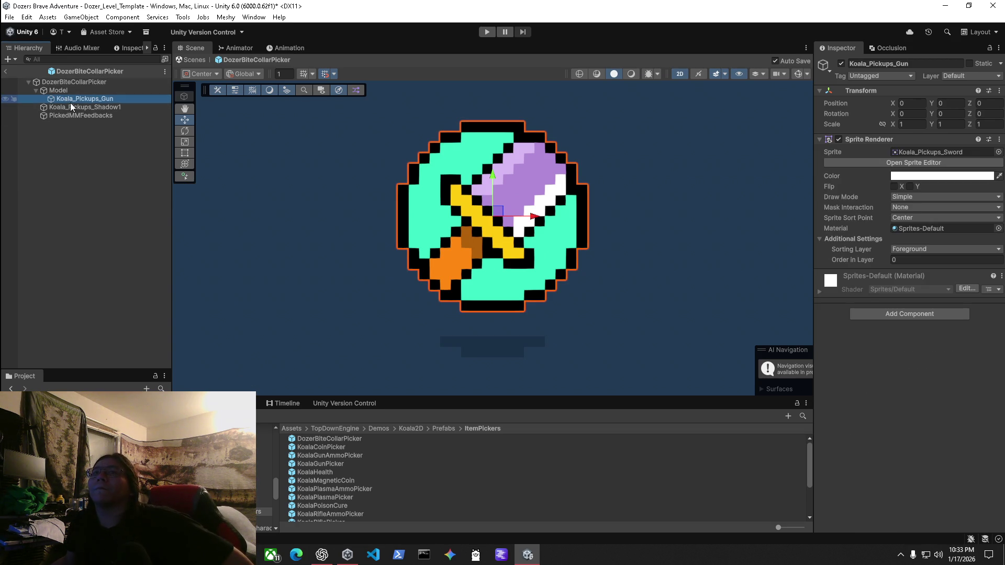
{"action": "left_click", "coordinate": [919, 151]}
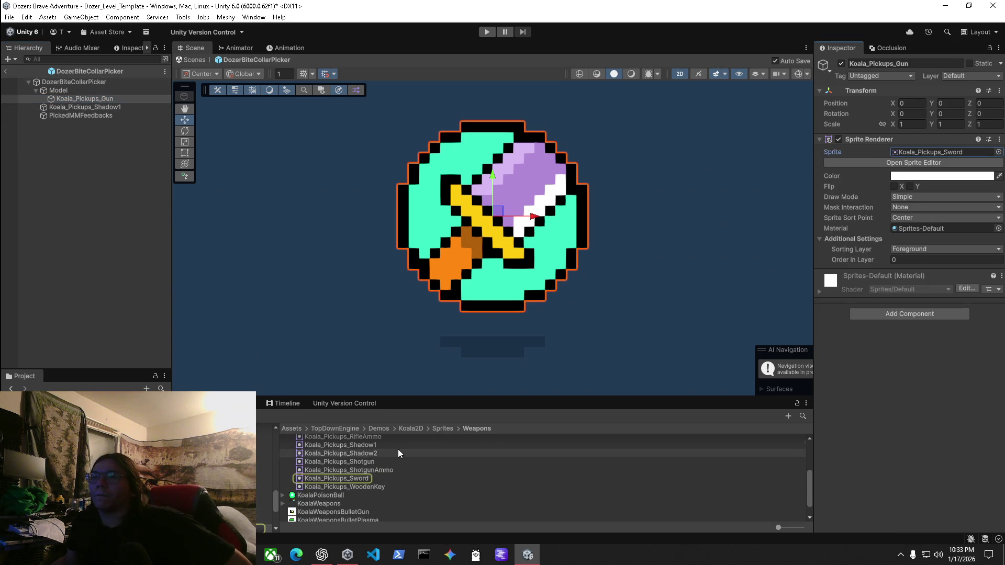
{"action": "left_click", "coordinate": [337, 469]}
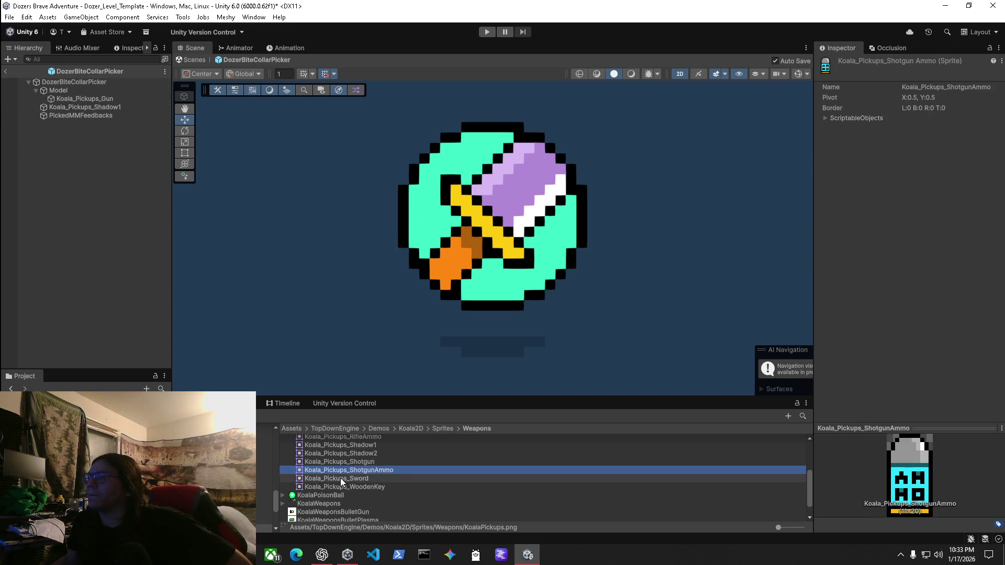
{"action": "left_click", "coordinate": [340, 479]}
{"action": "left_click", "coordinate": [354, 484]}
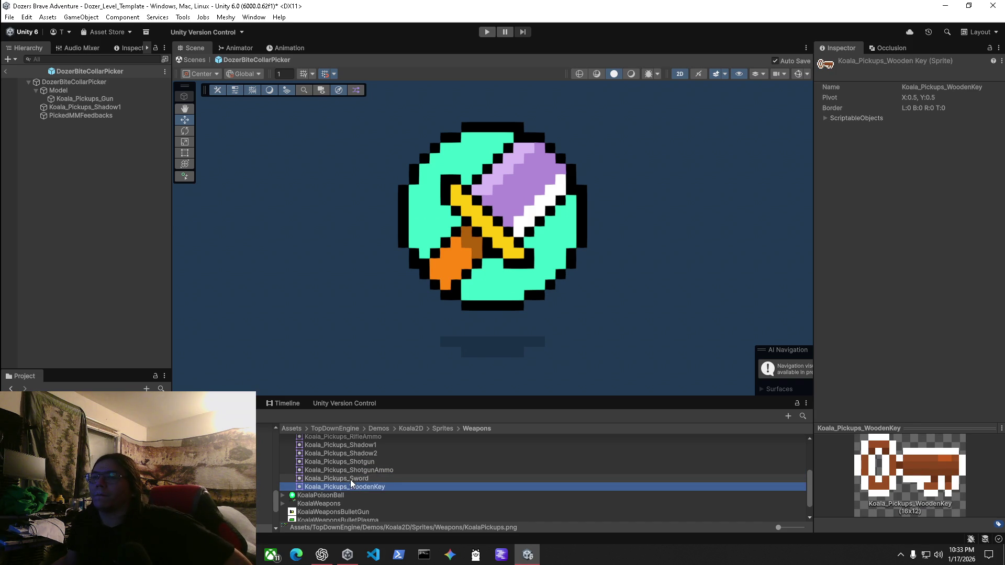
{"action": "left_click", "coordinate": [350, 479]}
{"action": "left_click", "coordinate": [351, 470]}
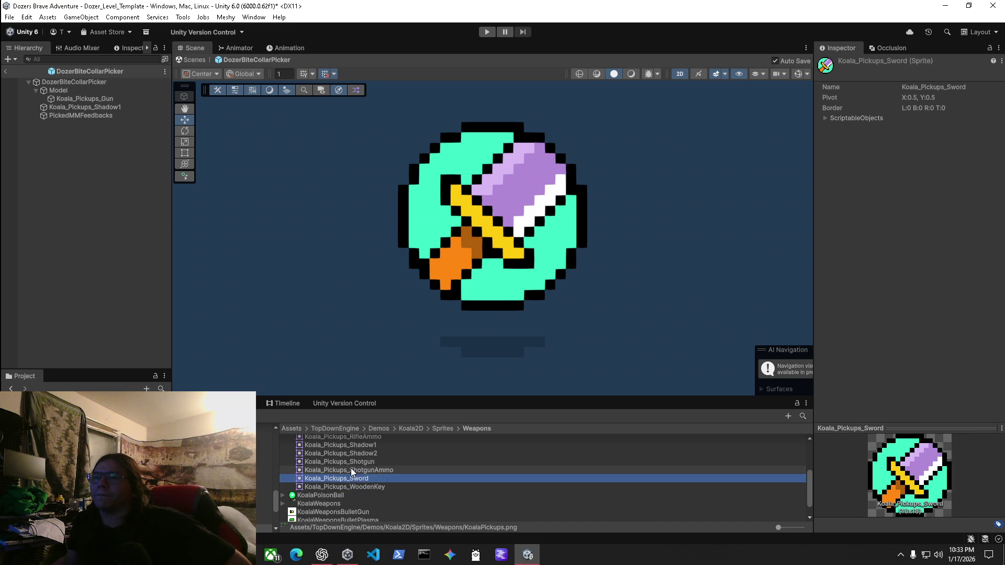
{"action": "left_click", "coordinate": [352, 478]}
{"action": "right_click", "coordinate": [351, 480]}
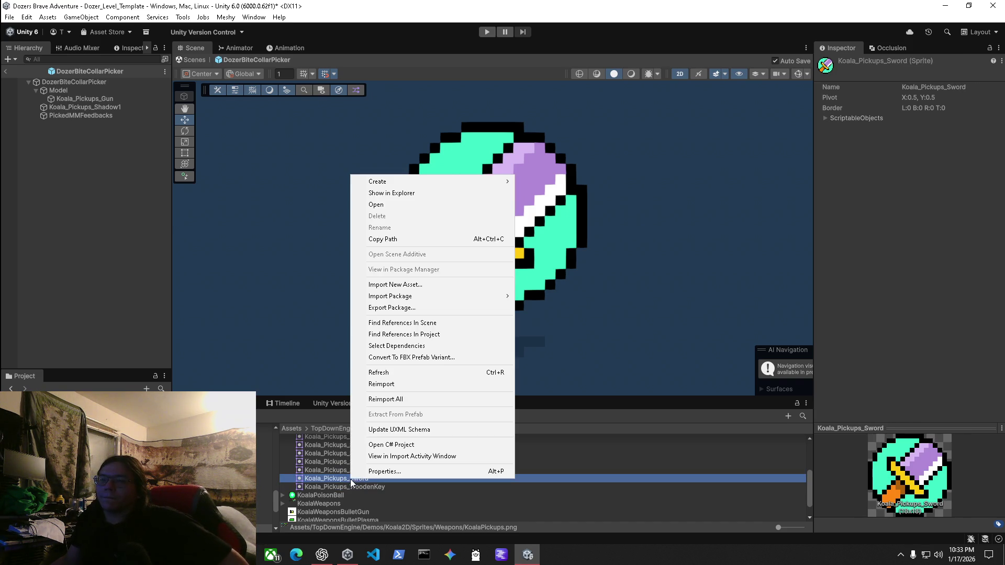
Use Show in Explorer to reveal the KoalaPickups.png sprite sheet on disk.
{"action": "left_click", "coordinate": [414, 196]}
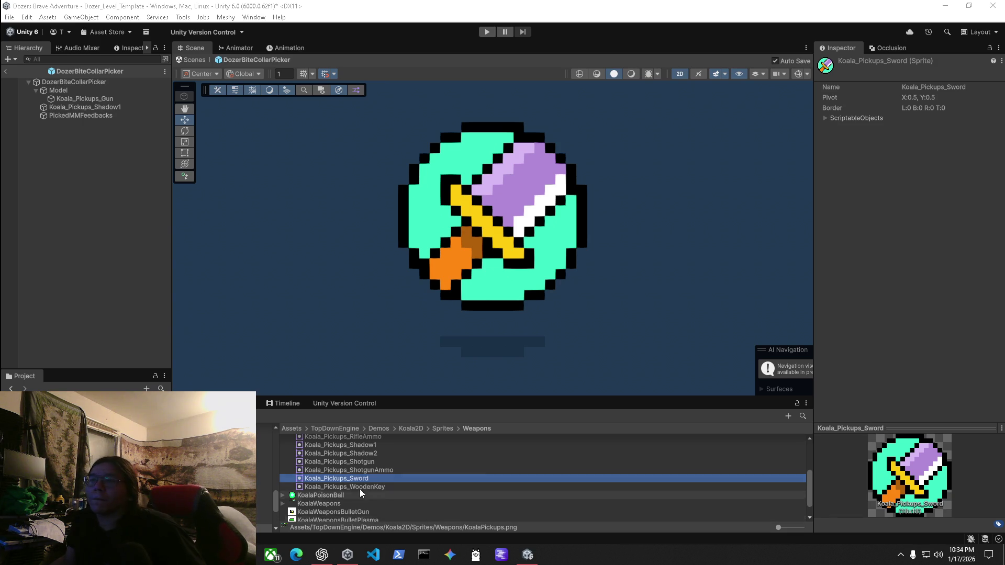
{"action": "scroll", "coordinate": [387, 502], "scroll_direction": "up", "scroll_amount": 4}
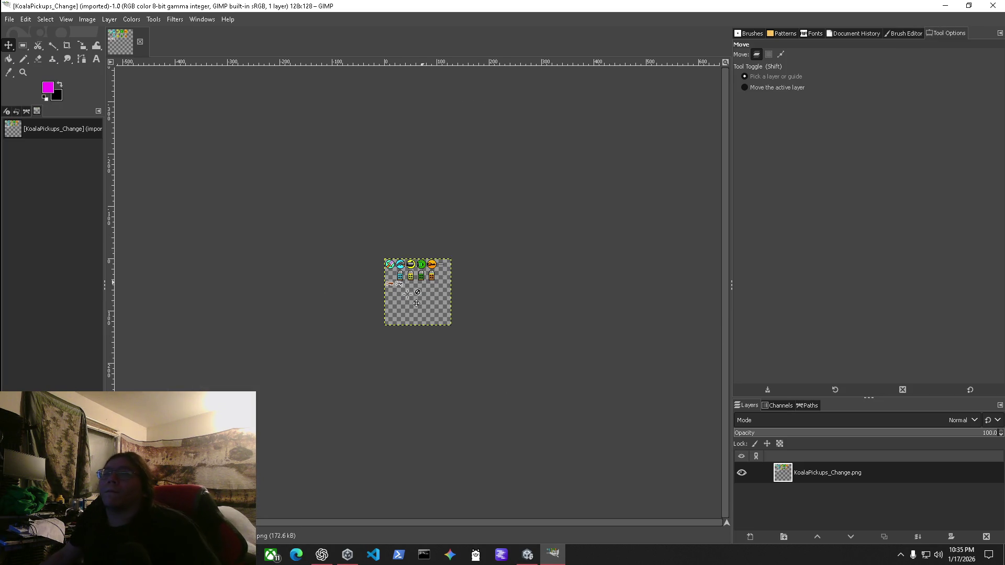
Zoom in on the pickup icons, select Bucket Fill, and open the foreground colour chooser.
{"action": "scroll", "coordinate": [387, 273], "scroll_direction": "up", "scroll_amount": 3}
{"action": "scroll", "coordinate": [390, 276], "scroll_direction": "up", "scroll_amount": 3}
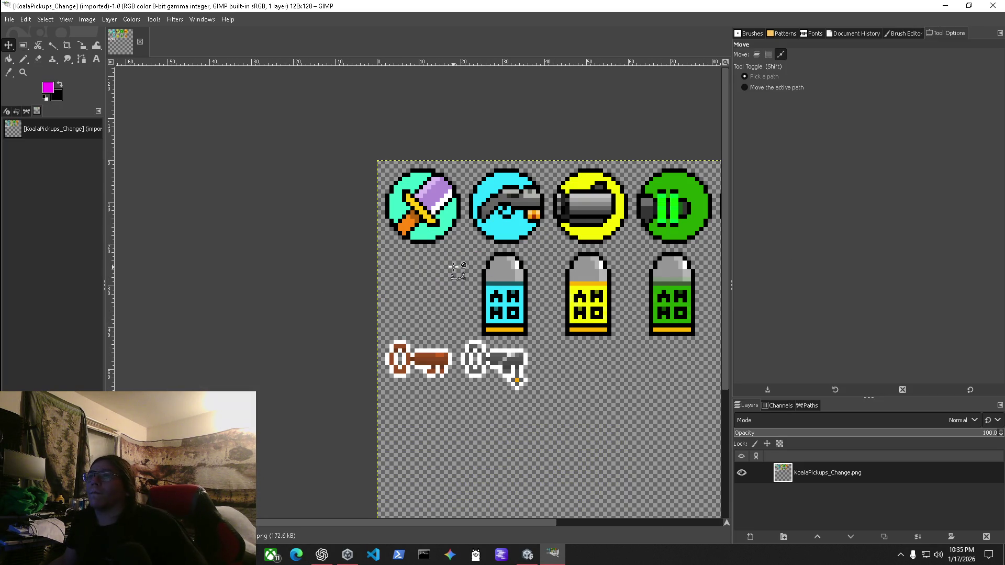
{"action": "scroll", "coordinate": [455, 272], "scroll_direction": "up", "scroll_amount": 1}
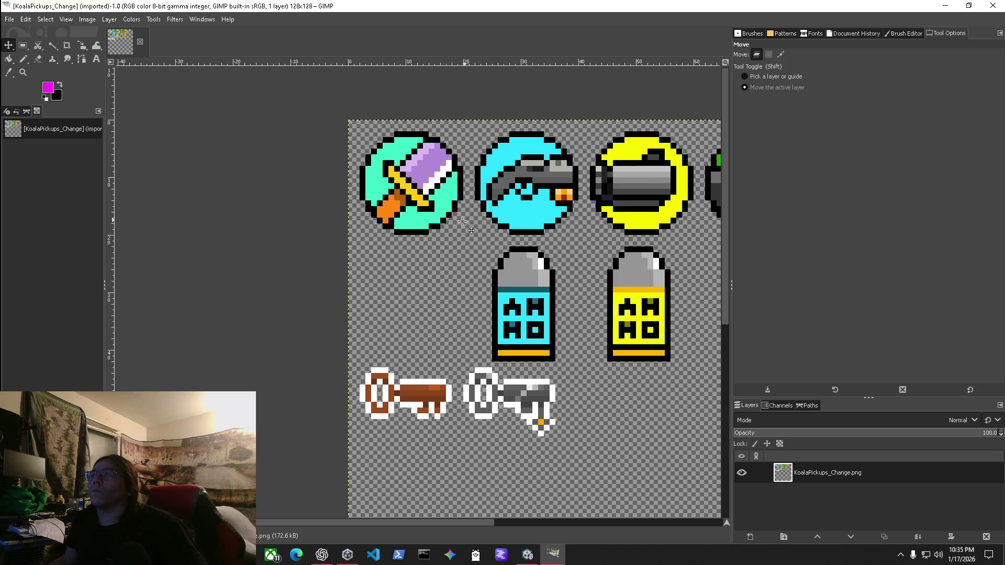
{"action": "scroll", "coordinate": [456, 223], "scroll_direction": "right", "scroll_amount": 5}
{"action": "scroll", "coordinate": [456, 224], "scroll_direction": "left", "scroll_amount": 2}
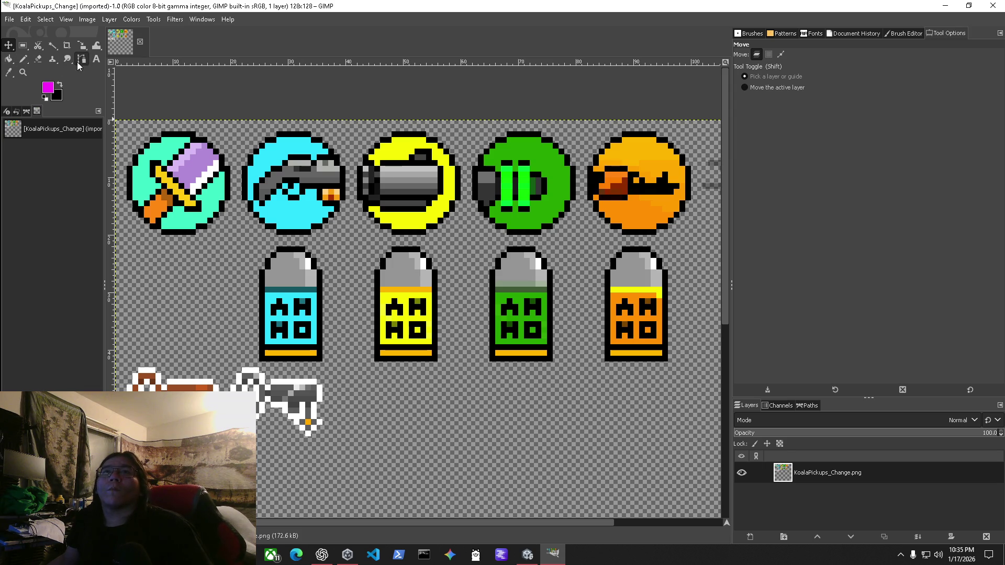
{"action": "left_click", "coordinate": [9, 59]}
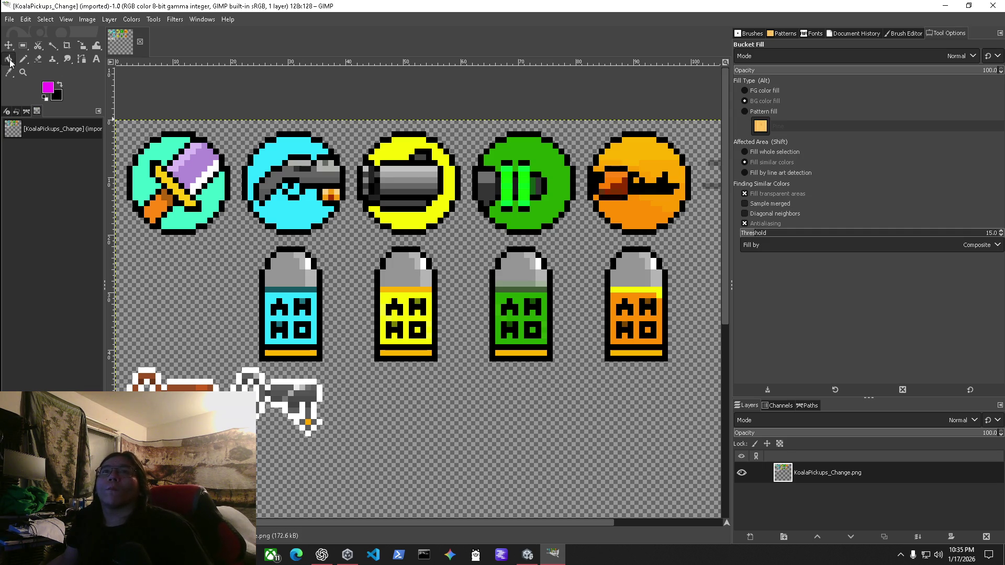
{"action": "left_click", "coordinate": [14, 62]}
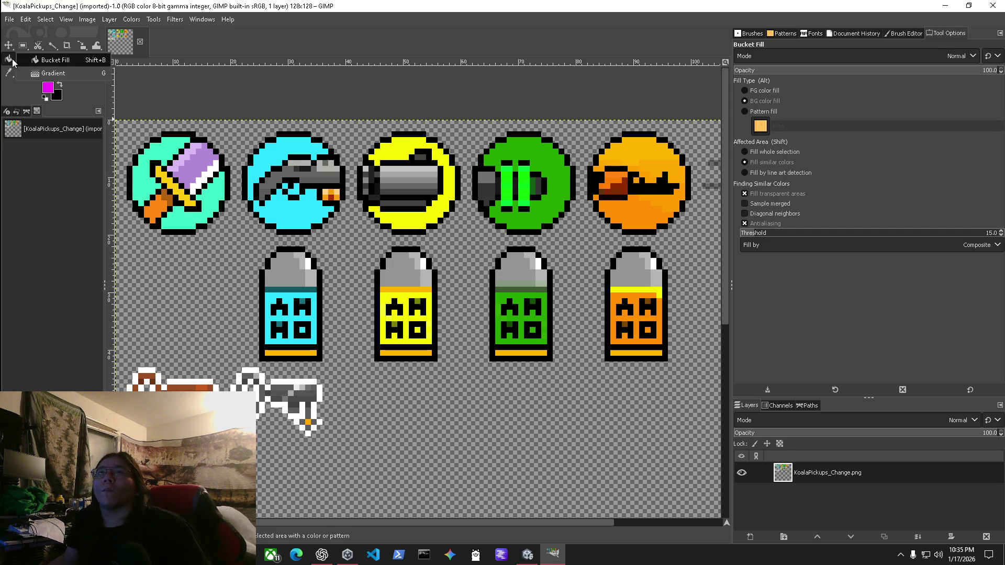
{"action": "left_click", "coordinate": [51, 91]}
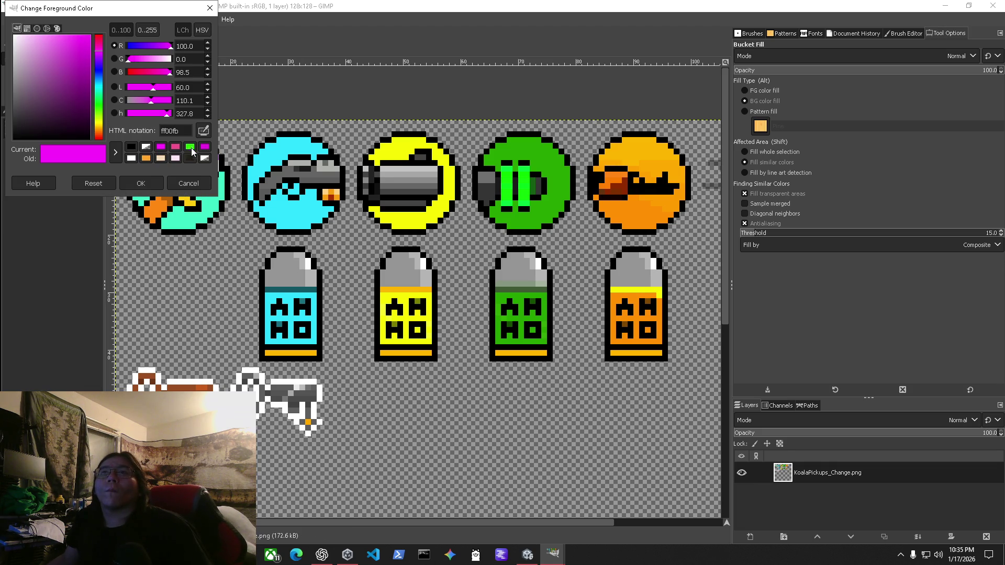
Sample the first icon's mint background as the foreground colour.
{"action": "left_click", "coordinate": [203, 130]}
{"action": "left_click", "coordinate": [189, 219]}
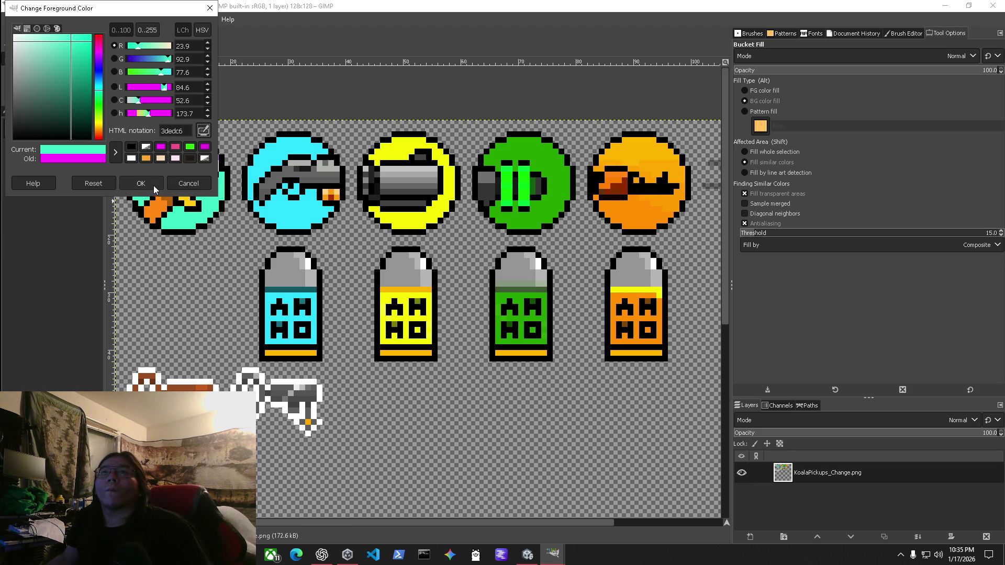
{"action": "key", "text": "Return"}
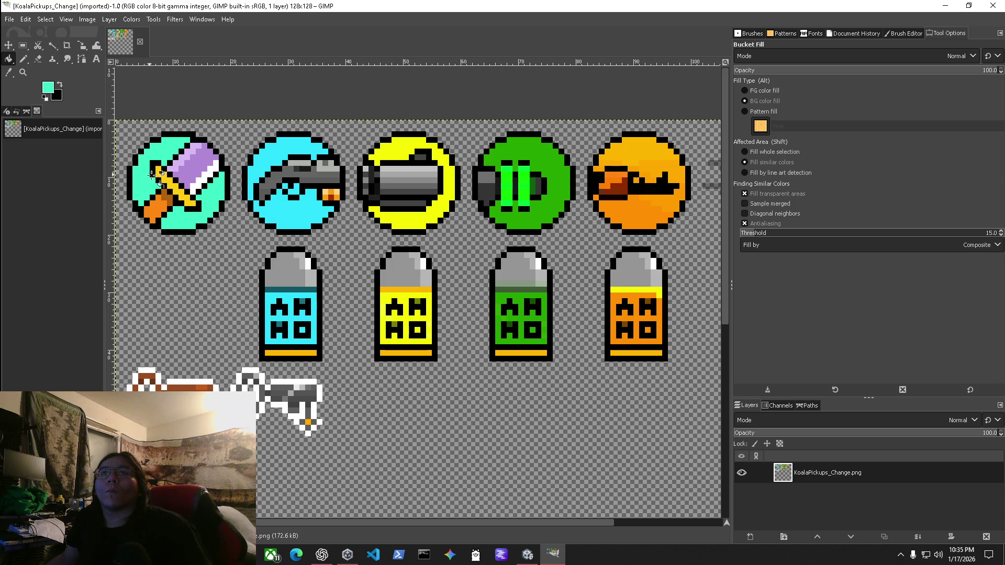
Fill the sword's purple blade, white stripe and remaining blade pixels with mint.
{"action": "left_click", "coordinate": [60, 85]}
{"action": "left_click", "coordinate": [180, 203]}
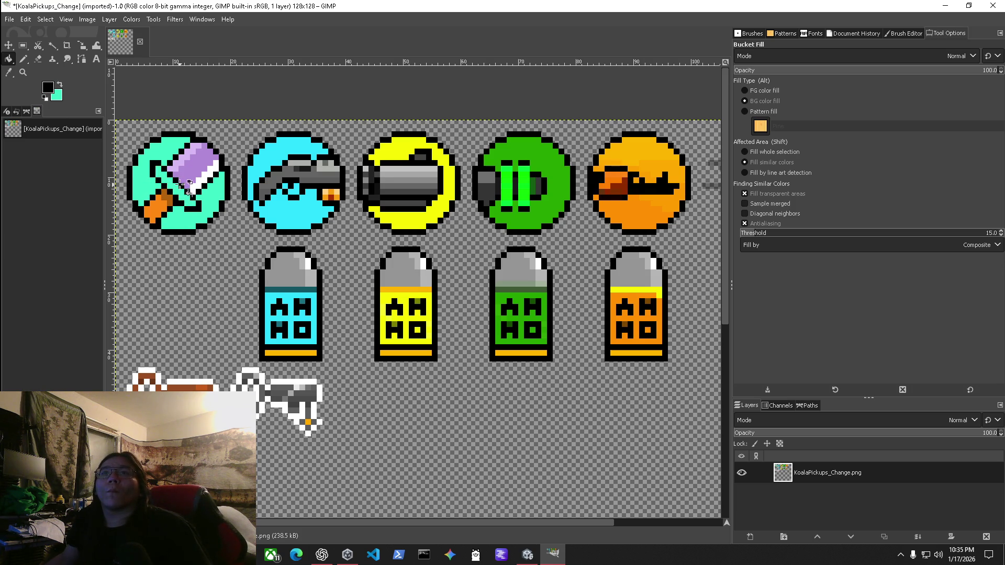
{"action": "key", "text": "ctrl+z"}
{"action": "left_click", "coordinate": [184, 174]}
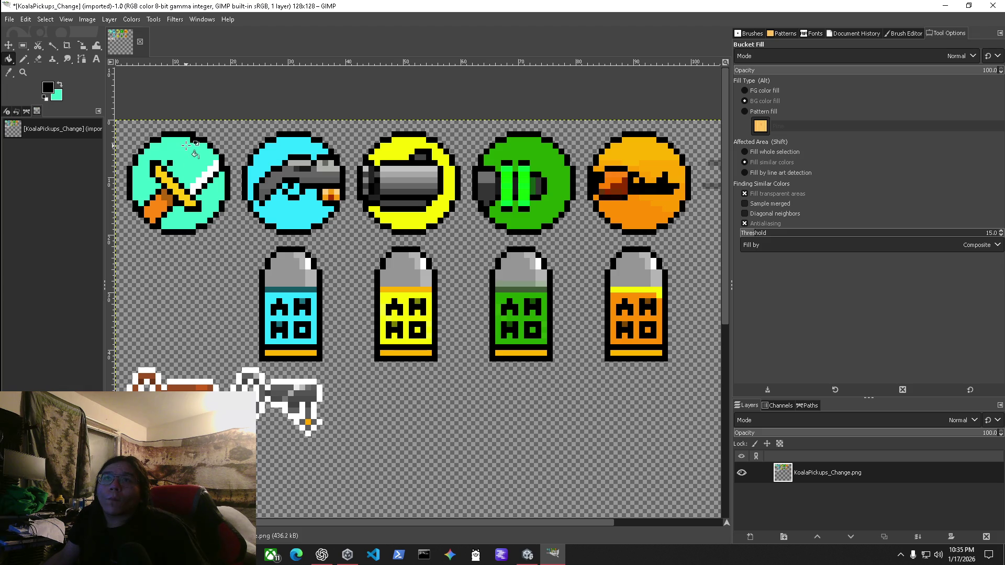
{"action": "left_click", "coordinate": [193, 186]}
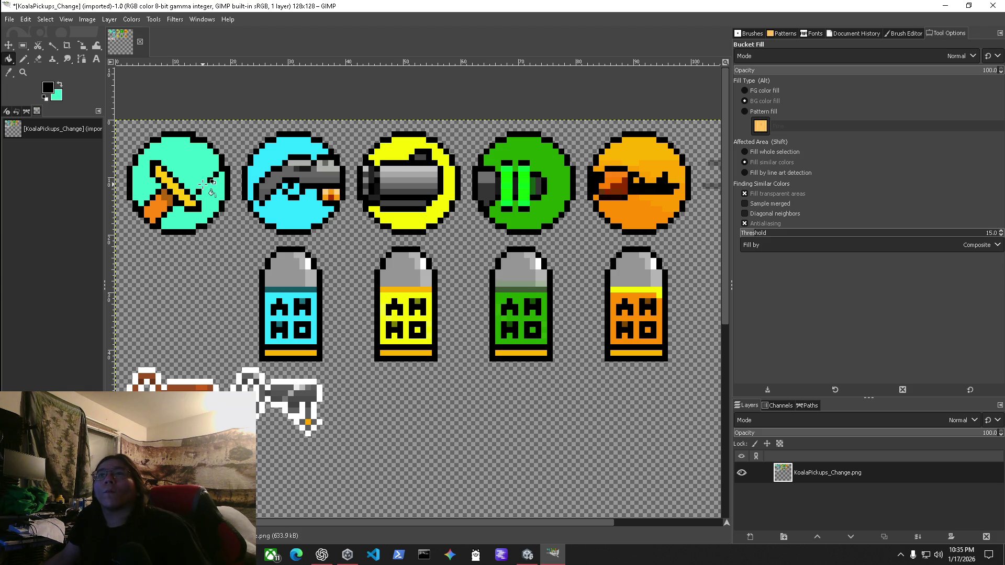
{"action": "left_click", "coordinate": [215, 179]}
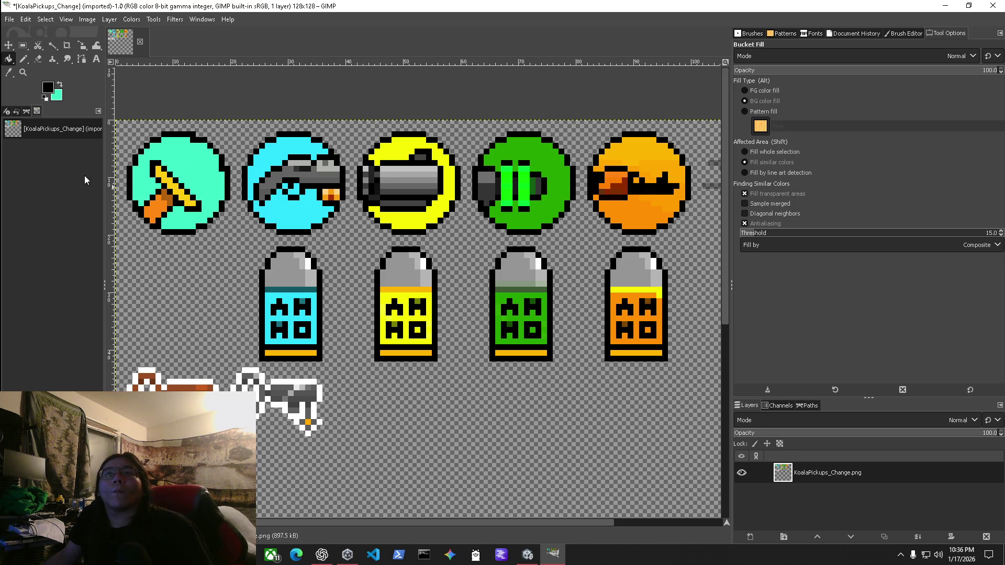
Select the Pencil tool with a brush size of 1.
{"action": "left_click", "coordinate": [24, 61]}
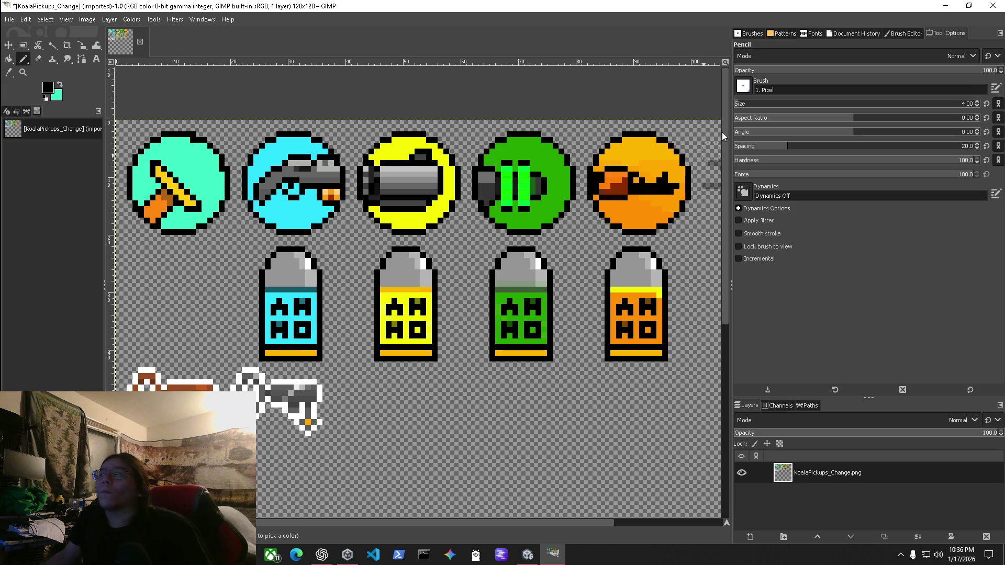
{"action": "left_click", "coordinate": [953, 106]}
{"action": "double_click", "coordinate": [953, 104]}
{"action": "type", "text": "1"}
{"action": "key", "text": "Return"}
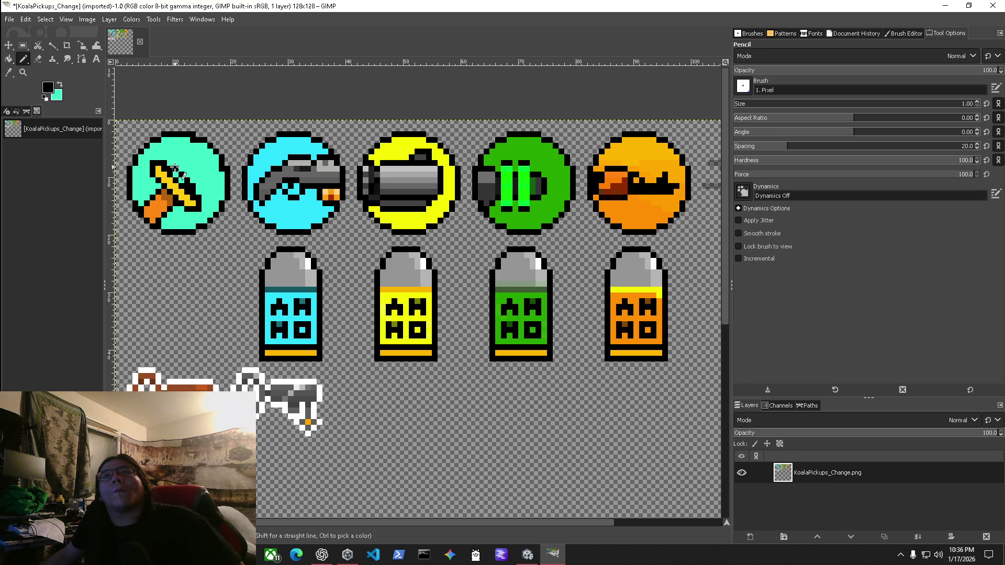
Set up black on teal as the working colours.
{"action": "right_click", "coordinate": [174, 166]}
{"action": "left_click", "coordinate": [196, 158]}
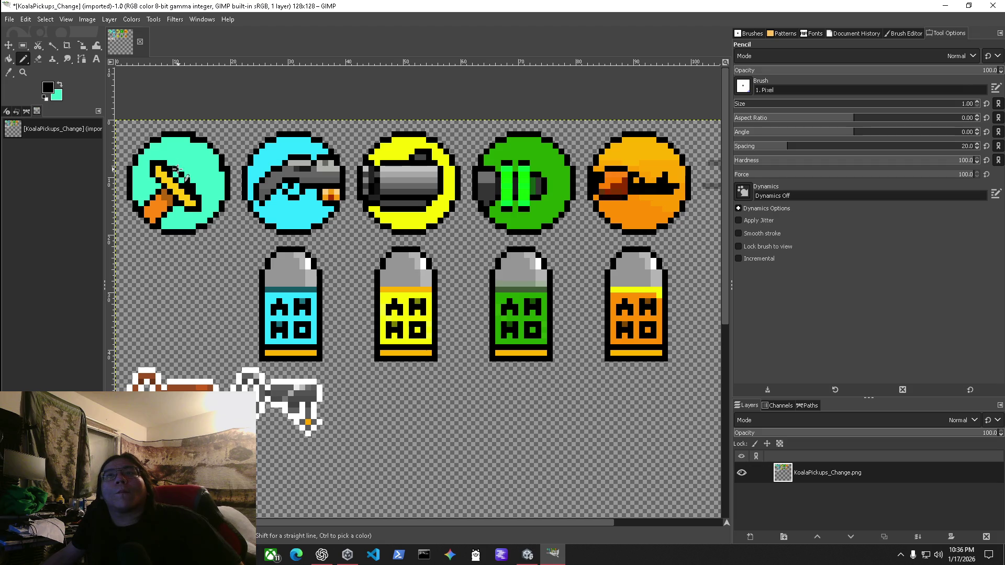
{"action": "left_click", "coordinate": [60, 84]}
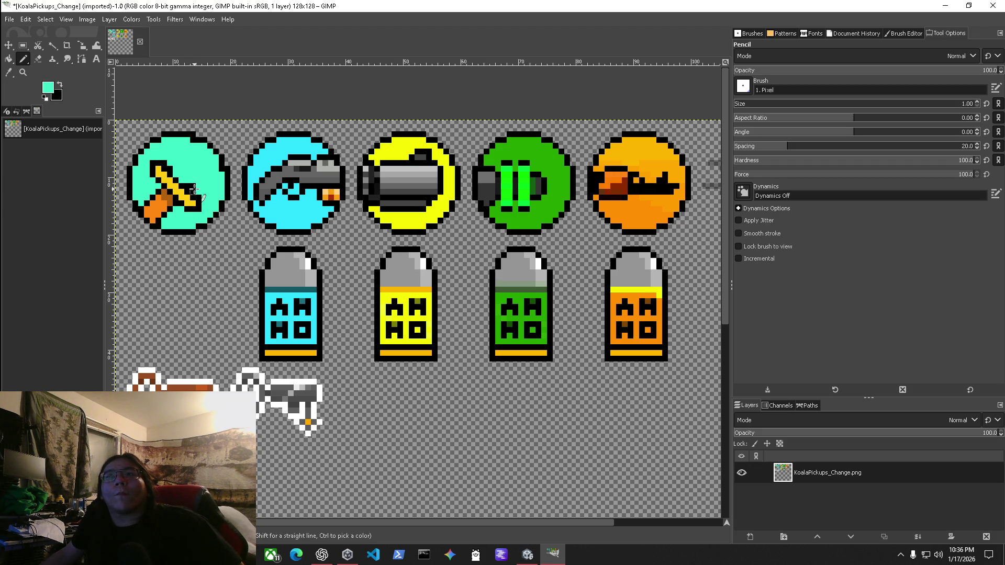
{"action": "left_click", "coordinate": [59, 85]}
Bucket-fill the sword's yellow hilt and orange and brown handle pixels with teal.
{"action": "key", "text": "shift+b"}
{"action": "left_click", "coordinate": [178, 184]}
{"action": "left_click", "coordinate": [169, 183]}
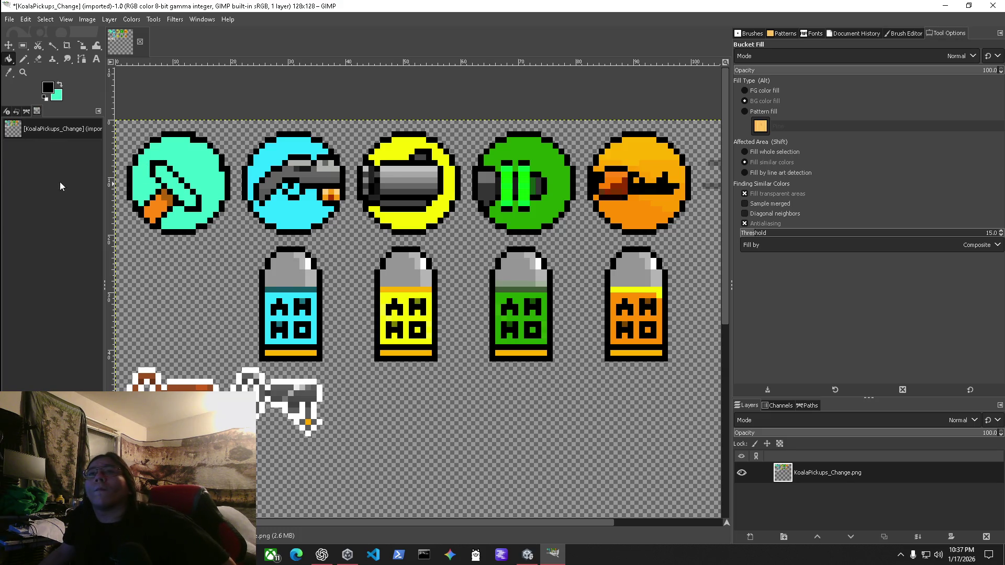
{"action": "left_click", "coordinate": [157, 210]}
{"action": "left_click", "coordinate": [167, 197]}
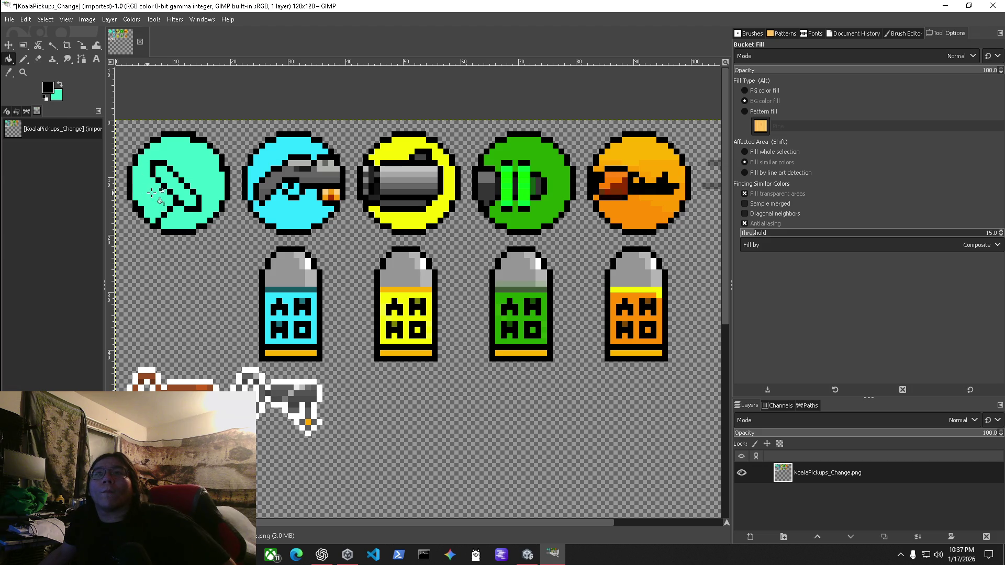
{"action": "left_click", "coordinate": [150, 206]}
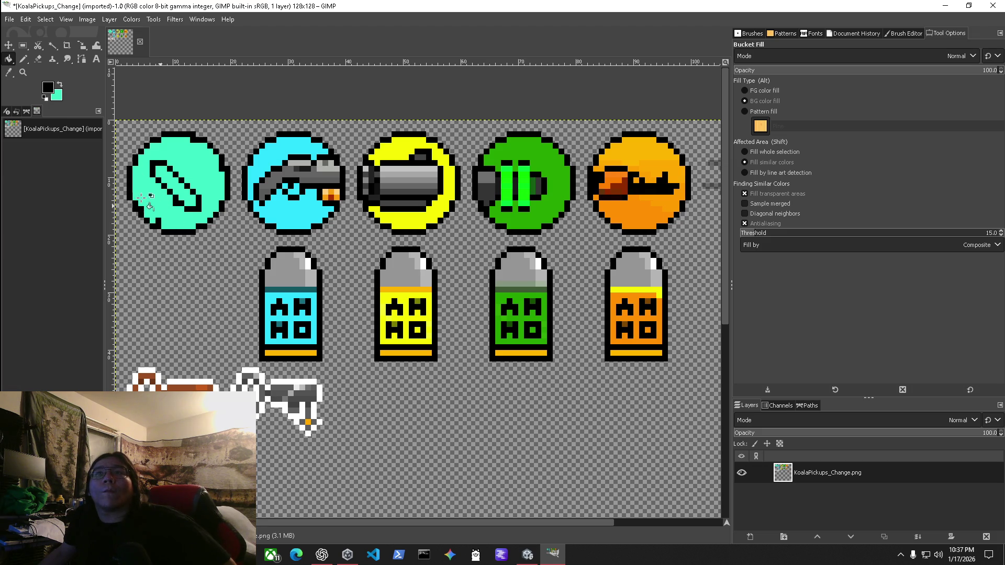
{"action": "left_click", "coordinate": [21, 58]}
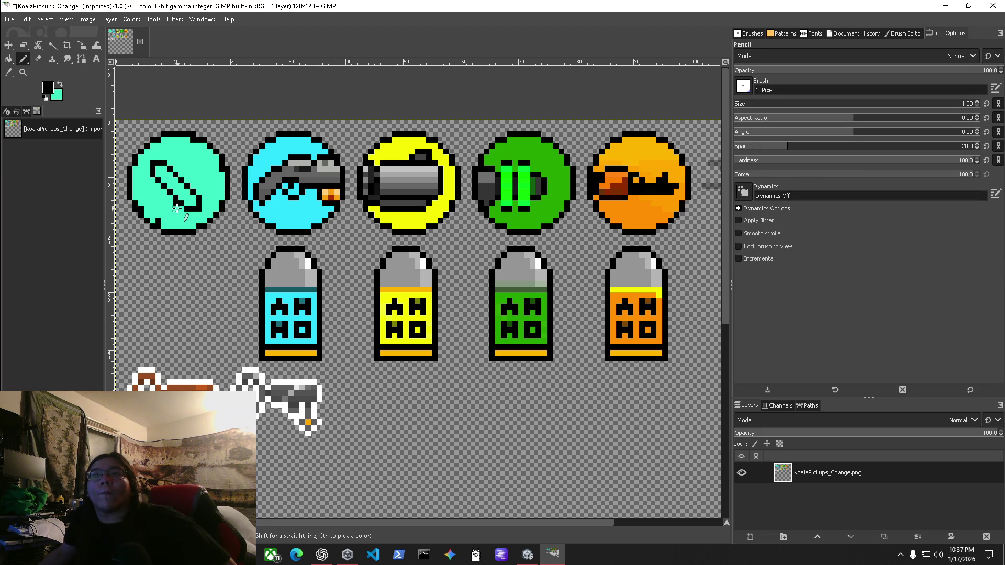
{"action": "left_click", "coordinate": [59, 84]}
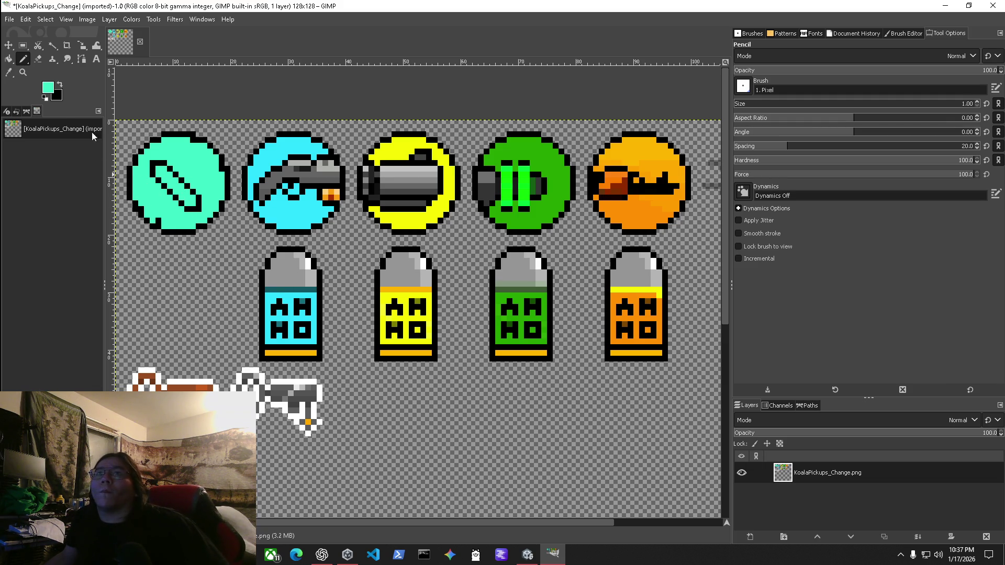
Set the background colour to pure red and fill the diagonal stick red.
{"action": "left_click", "coordinate": [55, 95]}
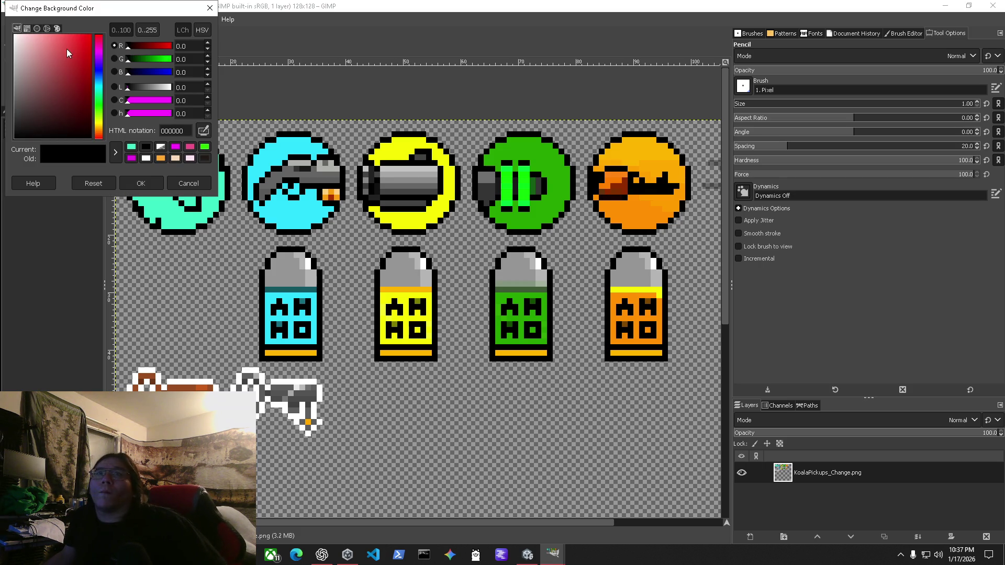
{"action": "left_click", "coordinate": [89, 36]}
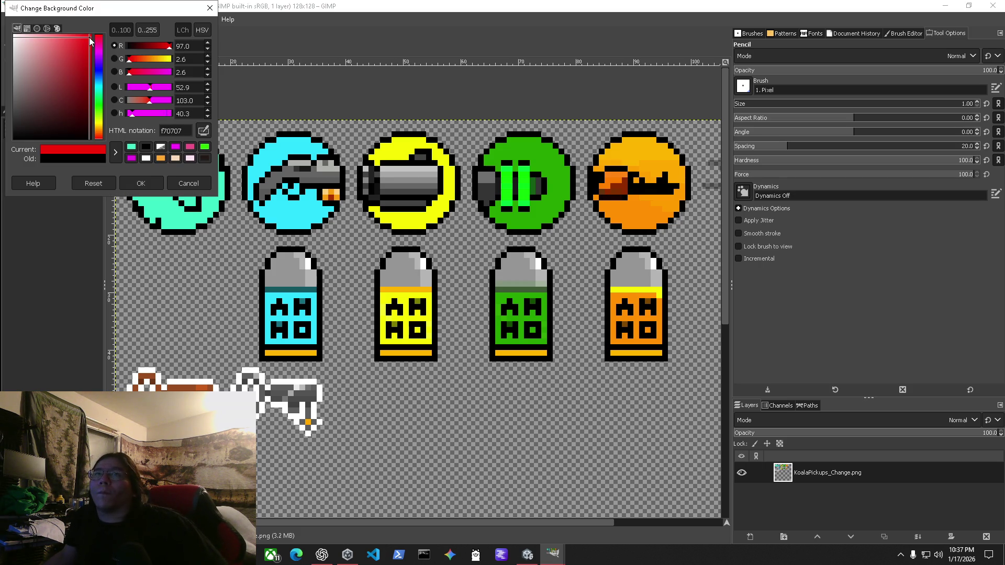
{"action": "left_click", "coordinate": [150, 183]}
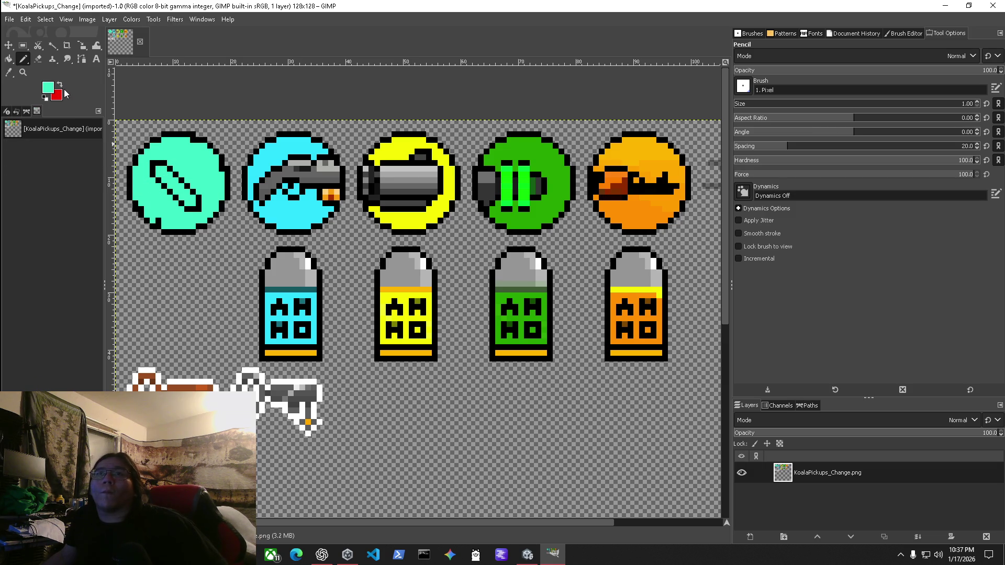
{"action": "key", "text": "shift+b"}
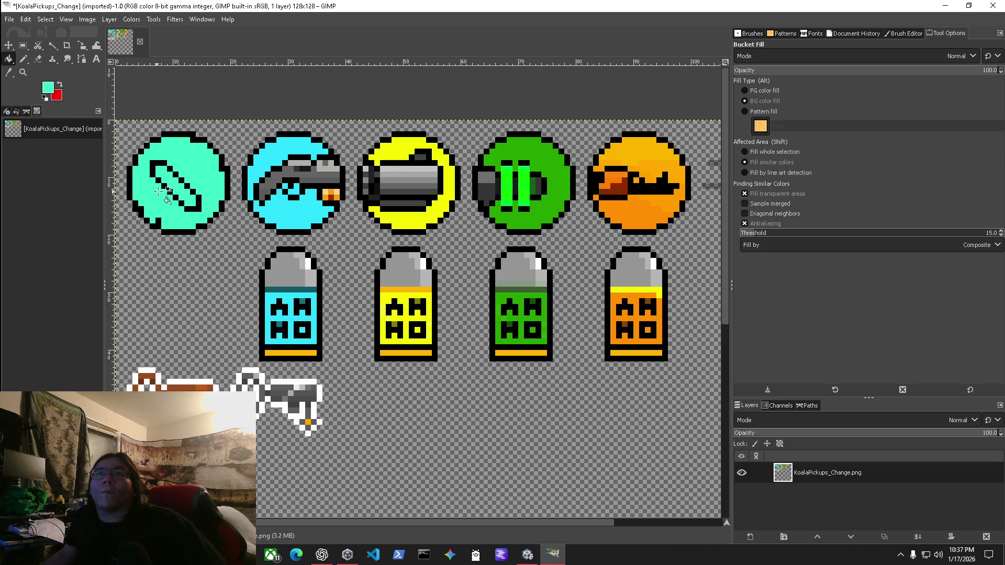
{"action": "left_click", "coordinate": [177, 182]}
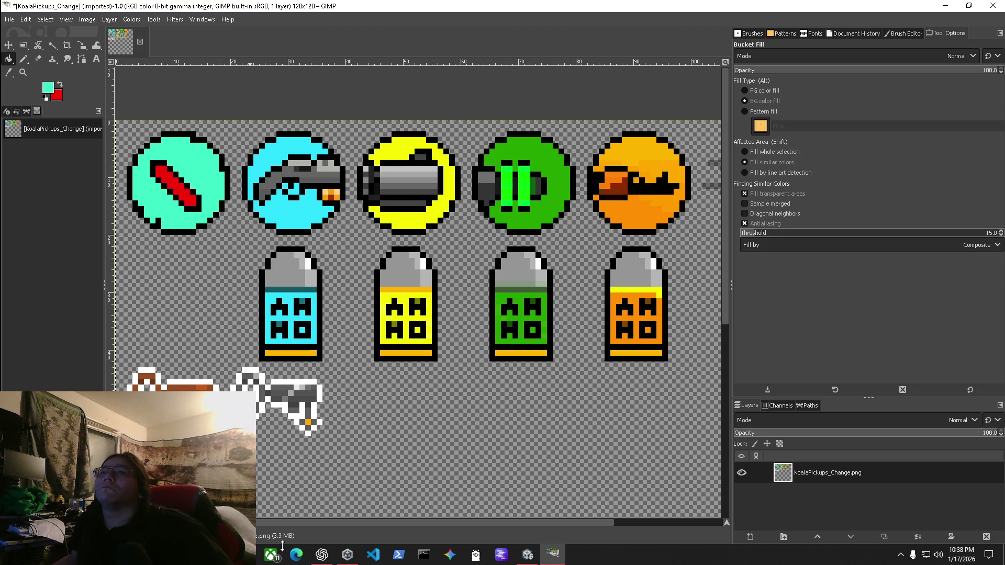
Set the foreground colour to blue and fill the teal circle blue.
{"action": "left_click", "coordinate": [46, 89]}
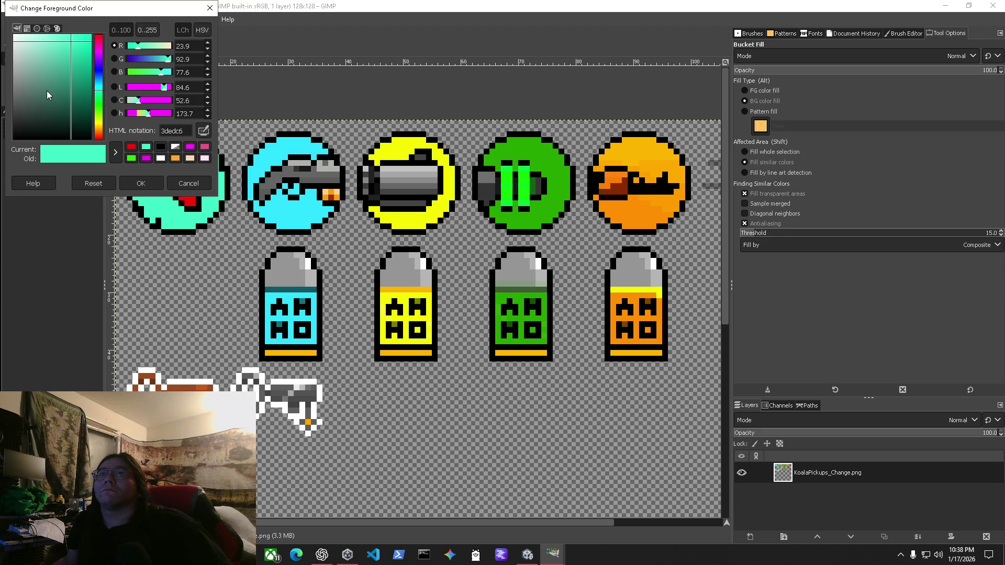
{"action": "left_click", "coordinate": [100, 76]}
{"action": "left_click", "coordinate": [141, 183]}
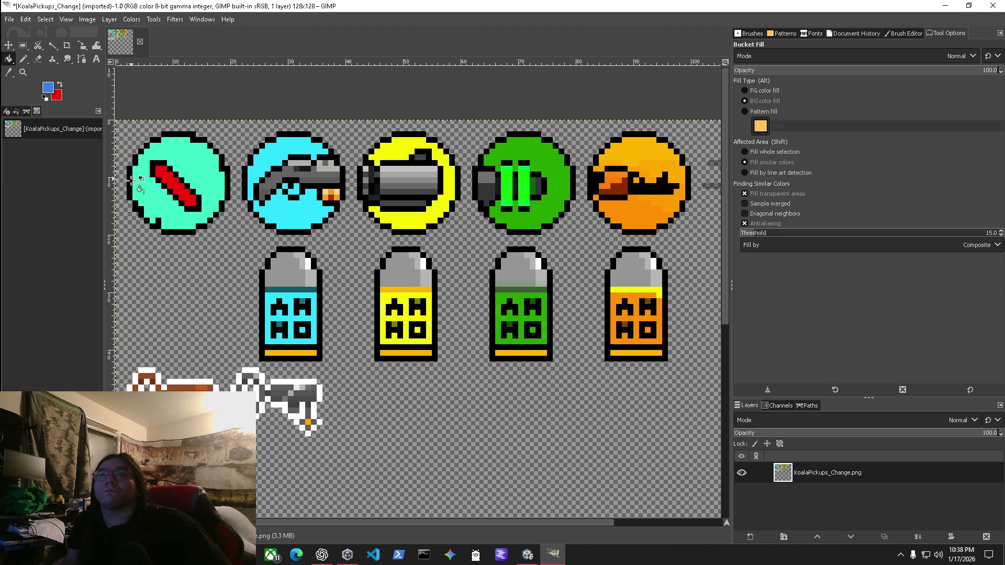
{"action": "left_click", "coordinate": [60, 84]}
{"action": "left_click", "coordinate": [188, 139]}
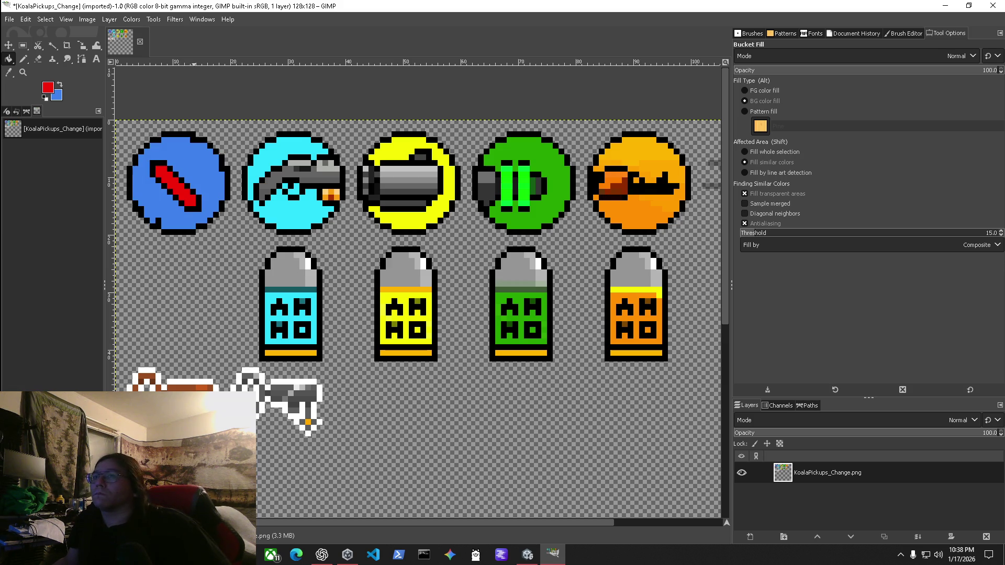
{"action": "left_click", "coordinate": [23, 59]}
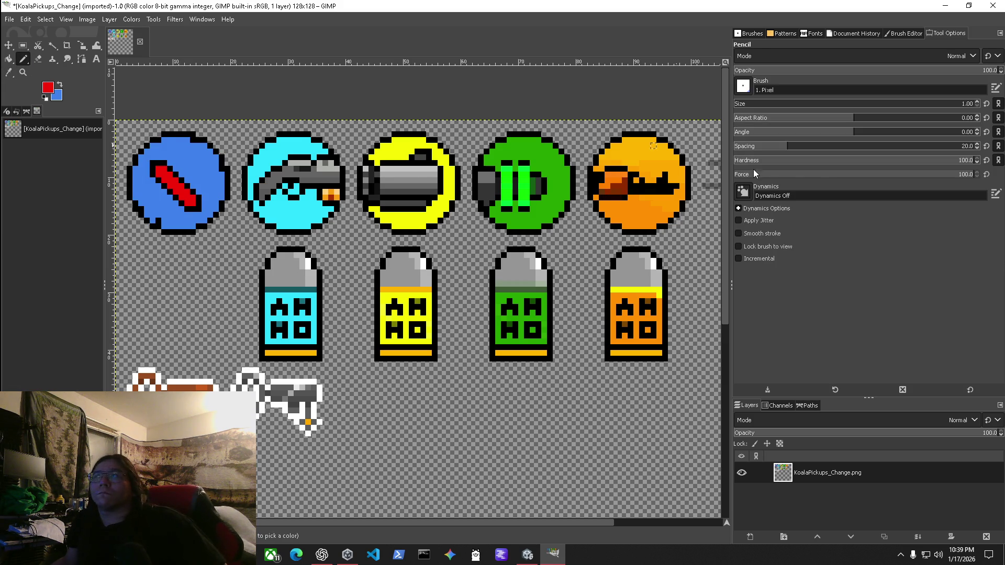
Set the background colour to a light grey.
{"action": "left_click", "coordinate": [60, 98]}
{"action": "left_click", "coordinate": [23, 99]}
{"action": "left_click", "coordinate": [154, 183]}
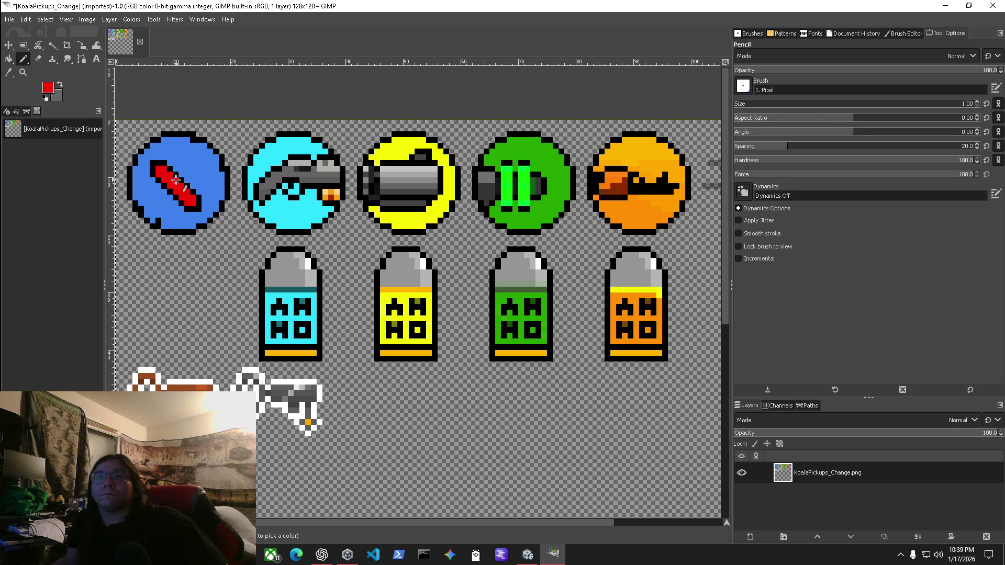
{"action": "left_click", "coordinate": [58, 95]}
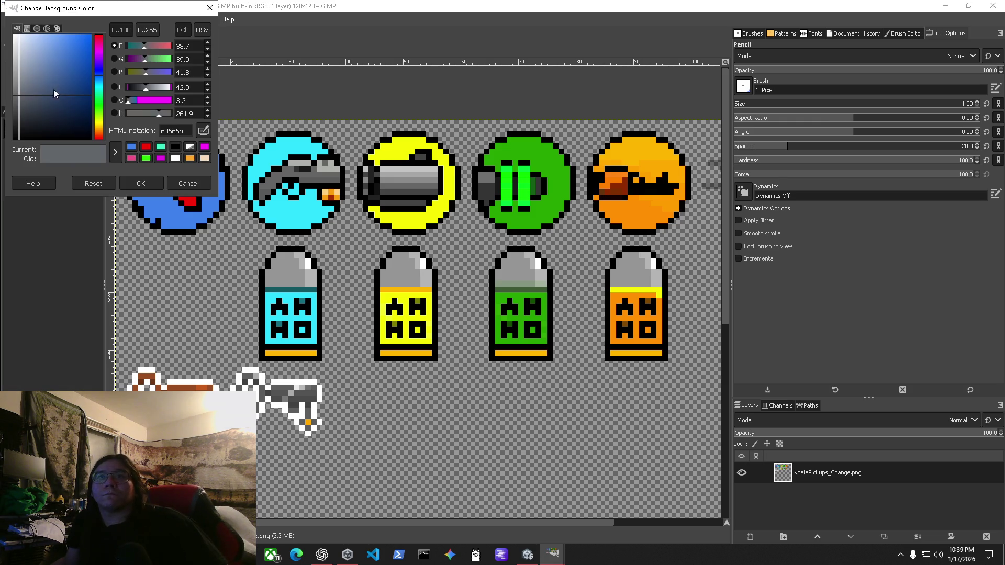
{"action": "left_click", "coordinate": [18, 72]}
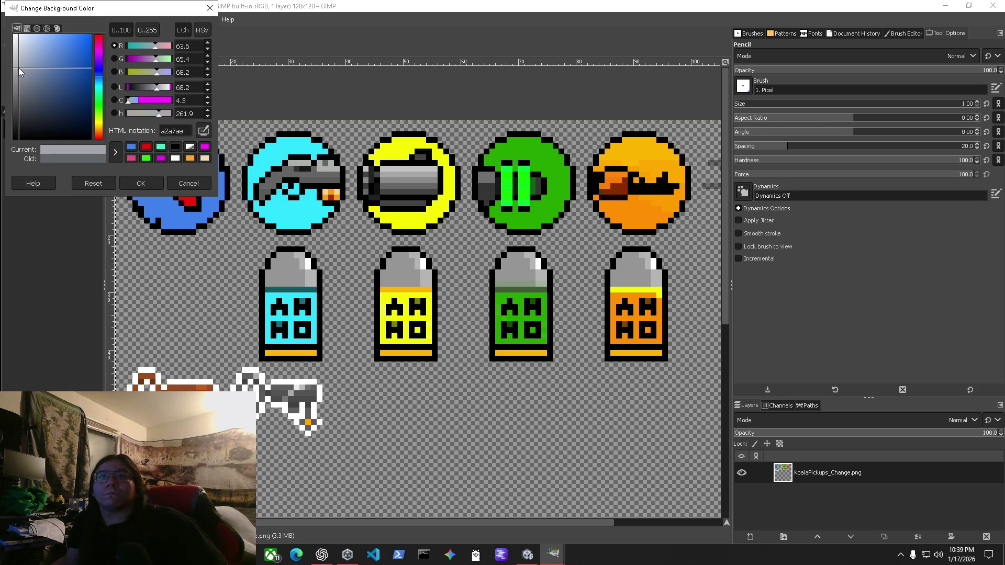
{"action": "left_click", "coordinate": [153, 187]}
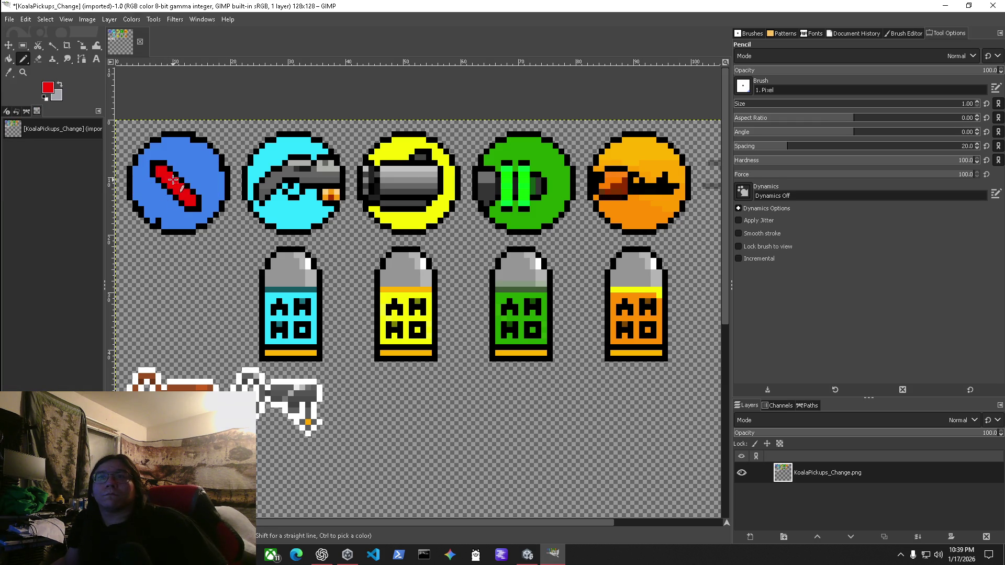
Paint light grey pixels along the red stick with the Pencil.
{"action": "key", "text": "x"}
{"action": "left_click", "coordinate": [172, 182]}
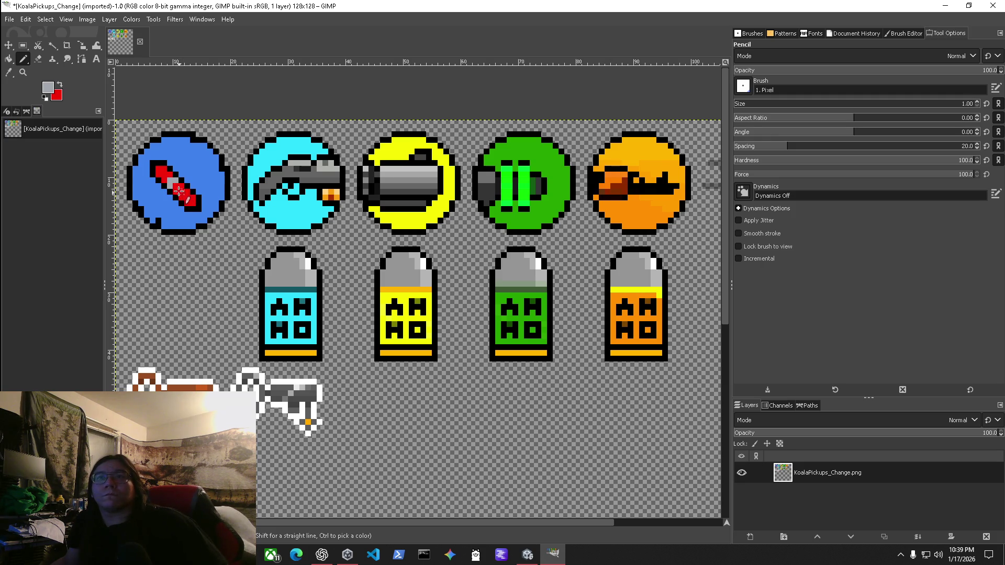
{"action": "left_click", "coordinate": [177, 187]}
{"action": "left_click", "coordinate": [184, 193]}
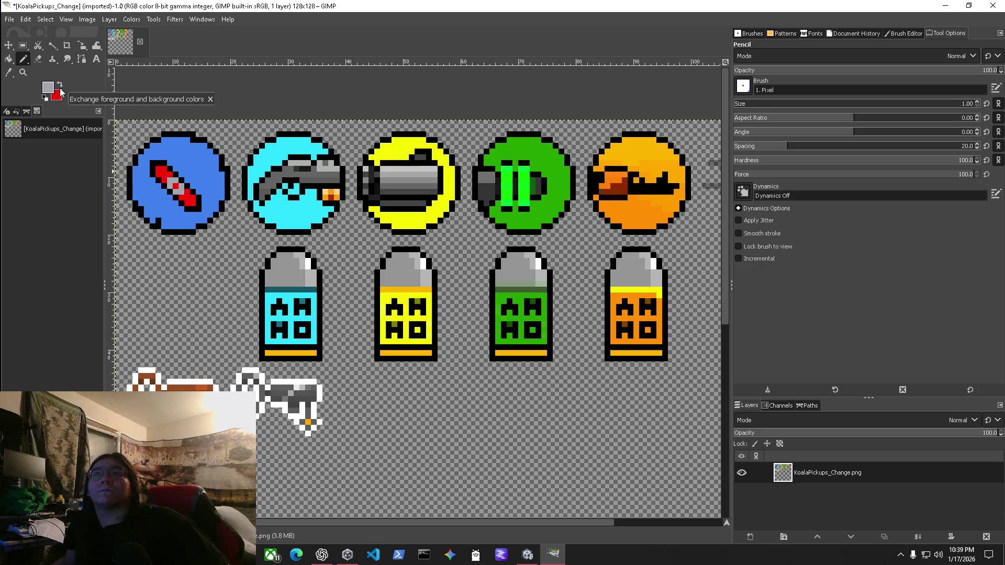
{"action": "left_click", "coordinate": [178, 187]}
{"action": "left_click", "coordinate": [173, 188]}
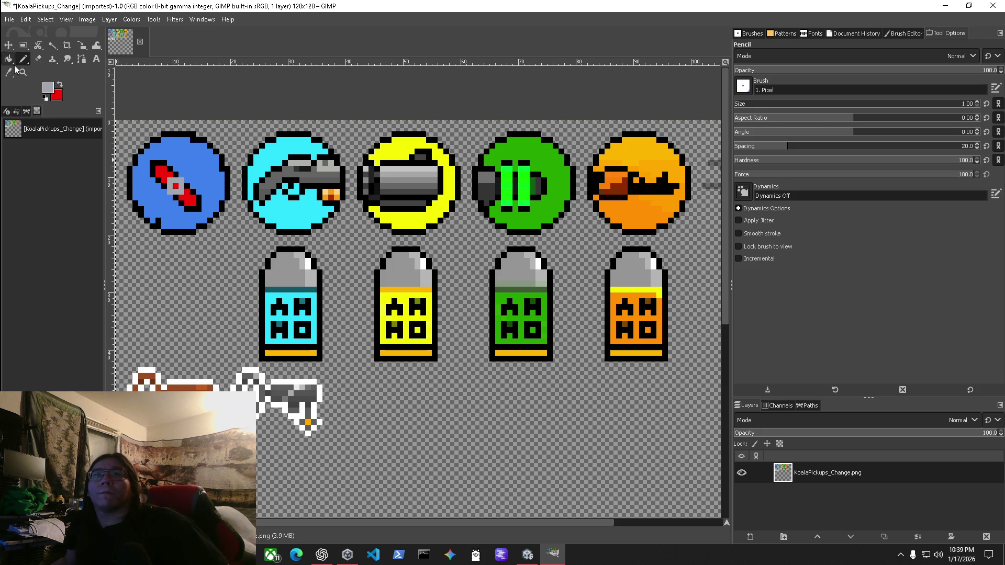
Set a muted yellow foreground colour and switch to Bucket Fill.
{"action": "left_click", "coordinate": [50, 91]}
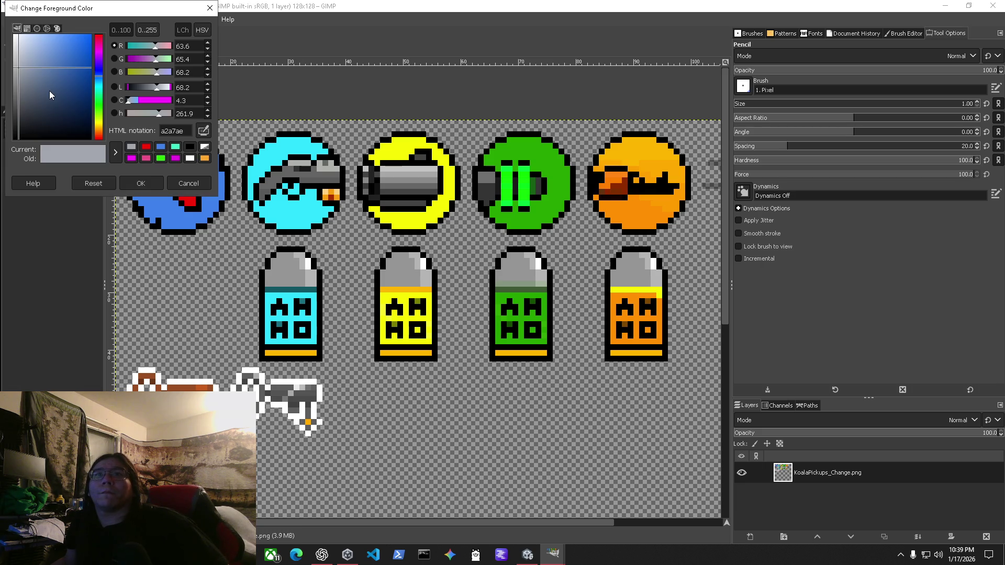
{"action": "left_click", "coordinate": [98, 124]}
{"action": "left_click_drag", "start_coordinate": [68, 76], "coordinate": [56, 57]}
{"action": "left_click", "coordinate": [137, 183]}
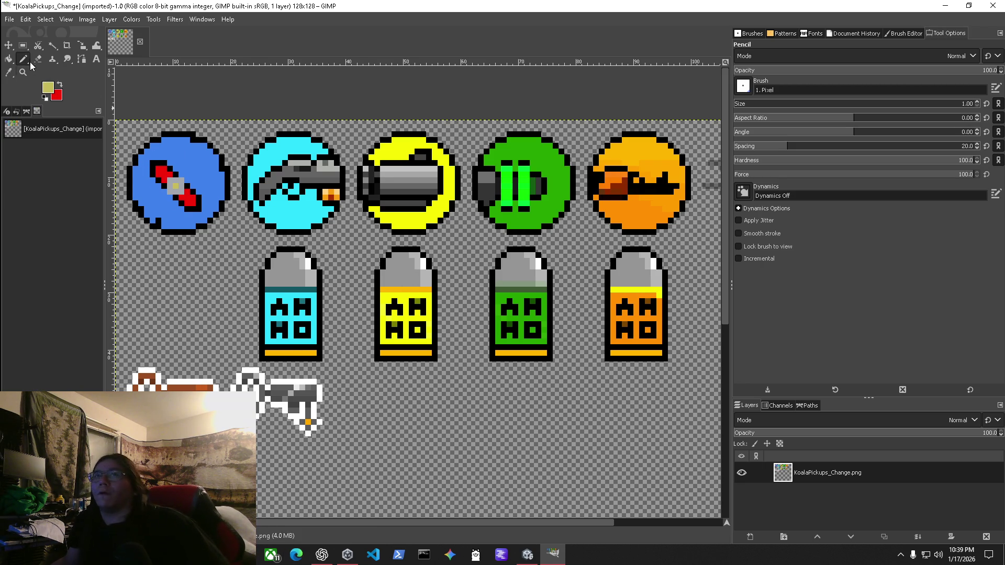
{"action": "left_click", "coordinate": [9, 60]}
{"action": "left_click", "coordinate": [51, 88]}
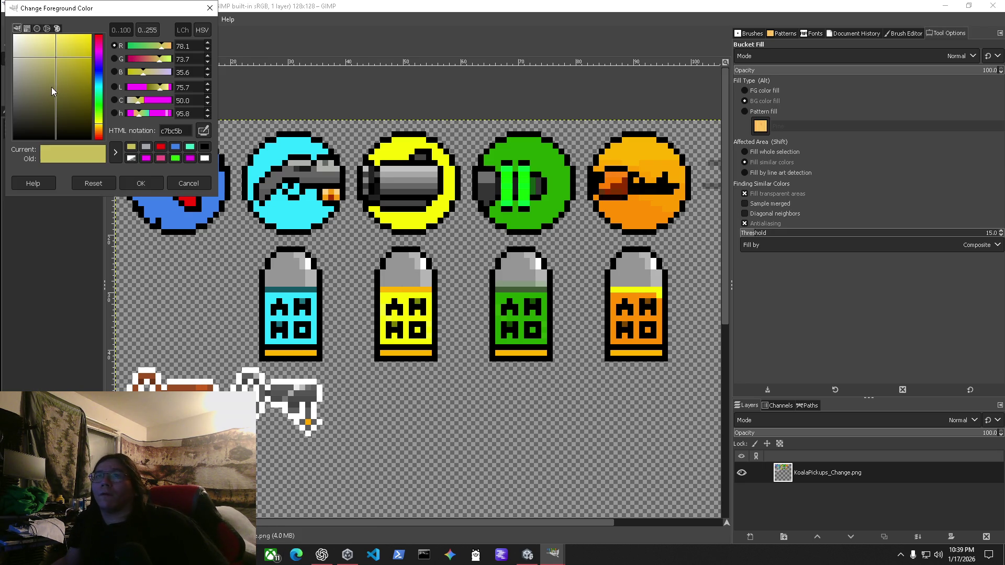
Set the foreground to cyan, save as KoalaPickups_Change.xcf, then view KoalaPickups' import settings in Unity.
{"action": "left_click", "coordinate": [203, 130]}
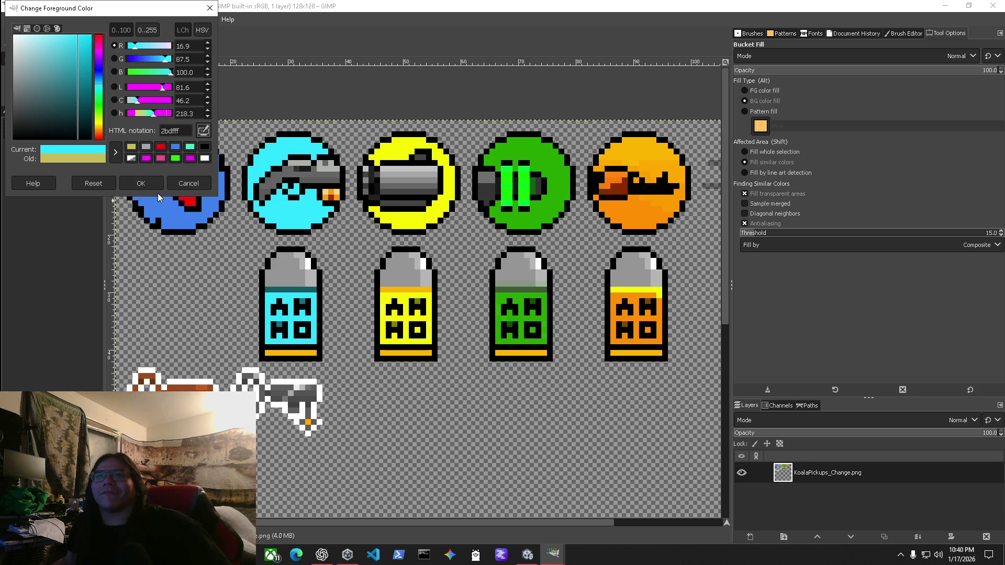
{"action": "left_click", "coordinate": [140, 183]}
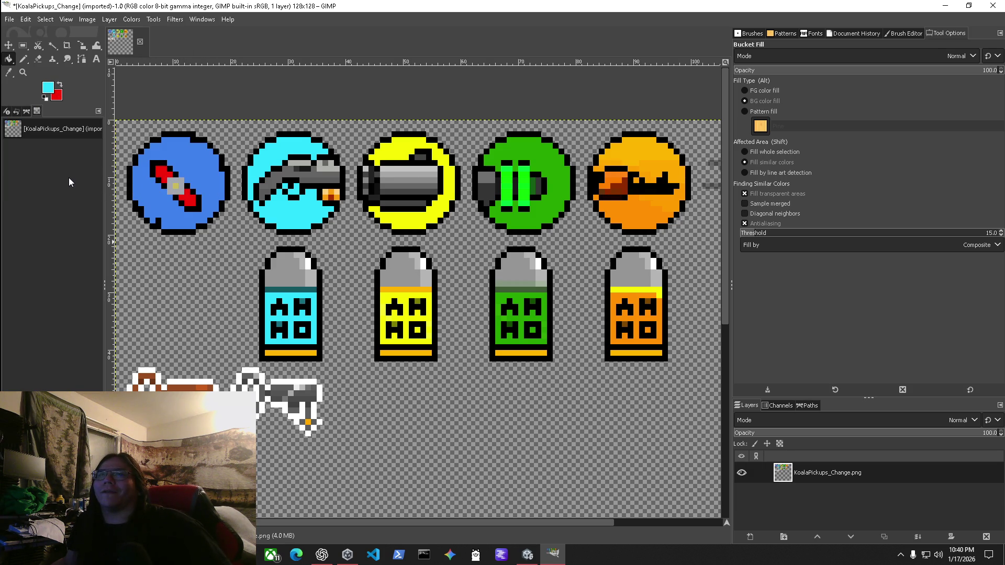
{"action": "left_click", "coordinate": [8, 21]}
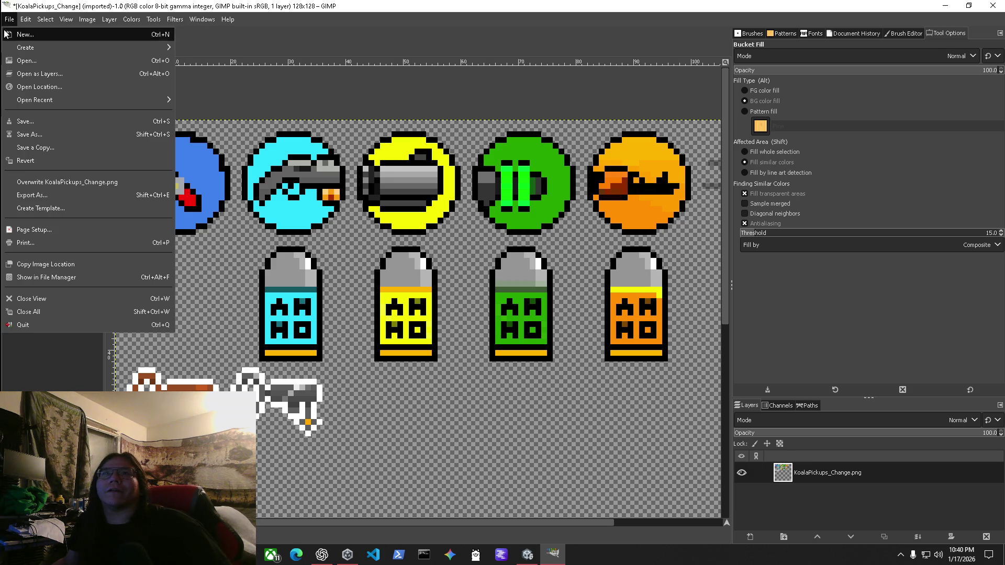
{"action": "left_click", "coordinate": [32, 123]}
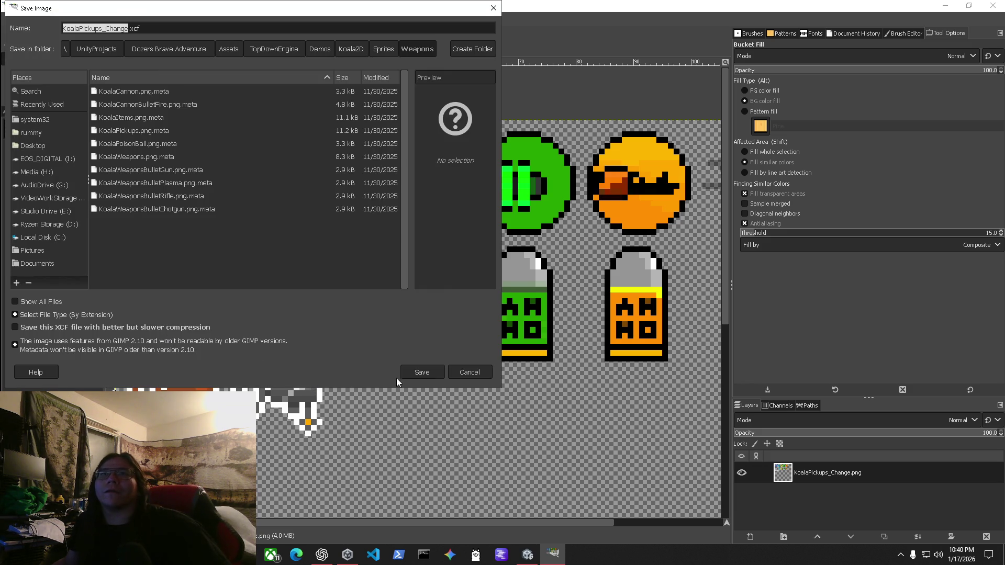
{"action": "left_click", "coordinate": [430, 374]}
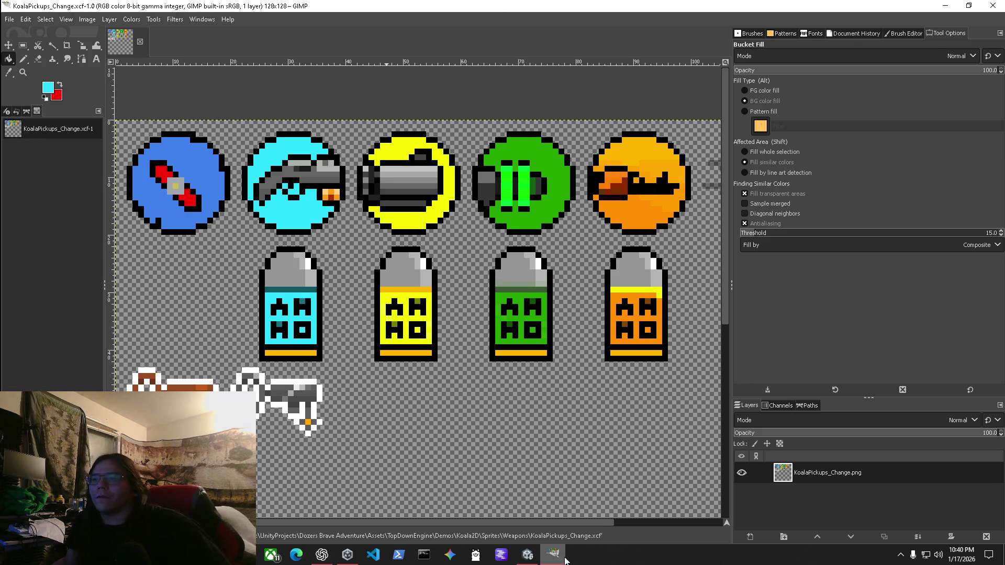
{"action": "left_click", "coordinate": [558, 555]}
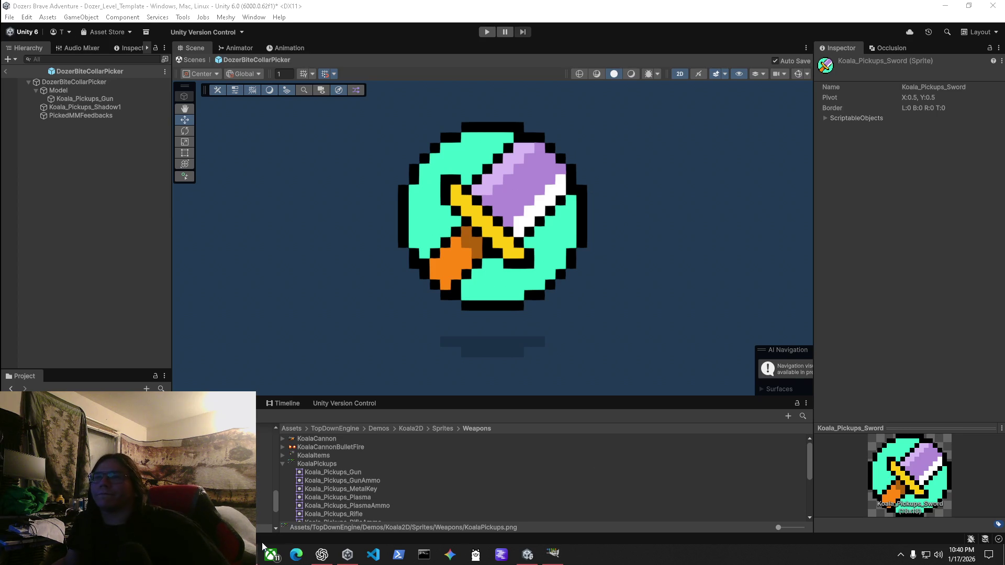
{"action": "left_click", "coordinate": [341, 463]}
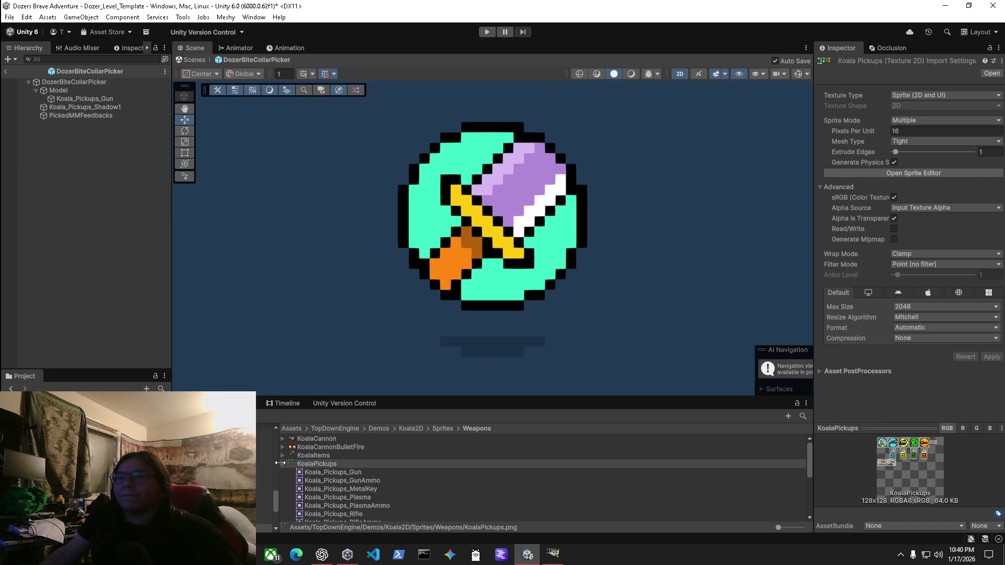
Import KoalaPickups_Change as a Sprite with 16 pixels per unit and apply.
{"action": "left_click", "coordinate": [281, 465]}
{"action": "left_click", "coordinate": [340, 472]}
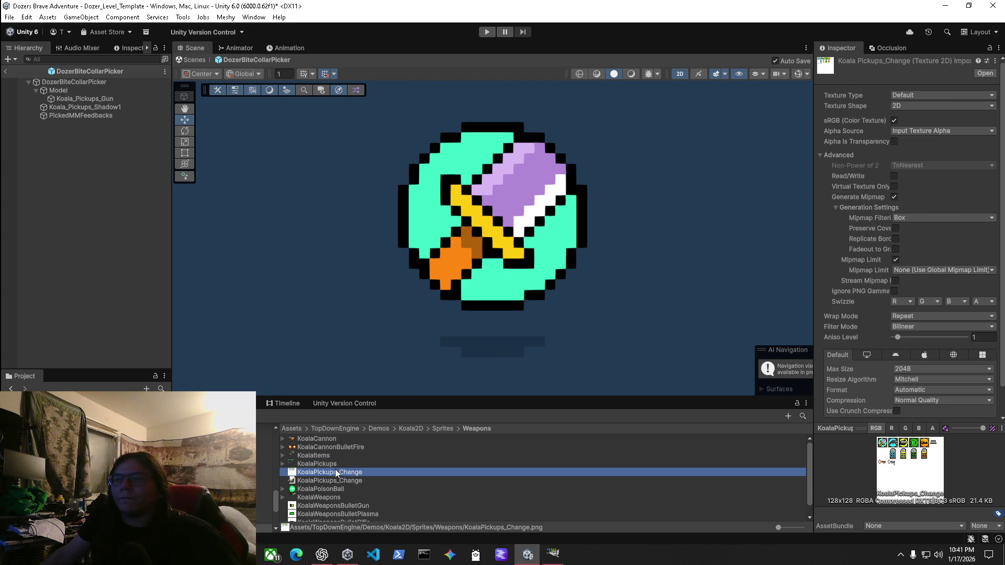
{"action": "left_click", "coordinate": [939, 95]}
{"action": "left_click", "coordinate": [928, 138]}
{"action": "left_click", "coordinate": [924, 131]}
{"action": "type", "text": "16"}
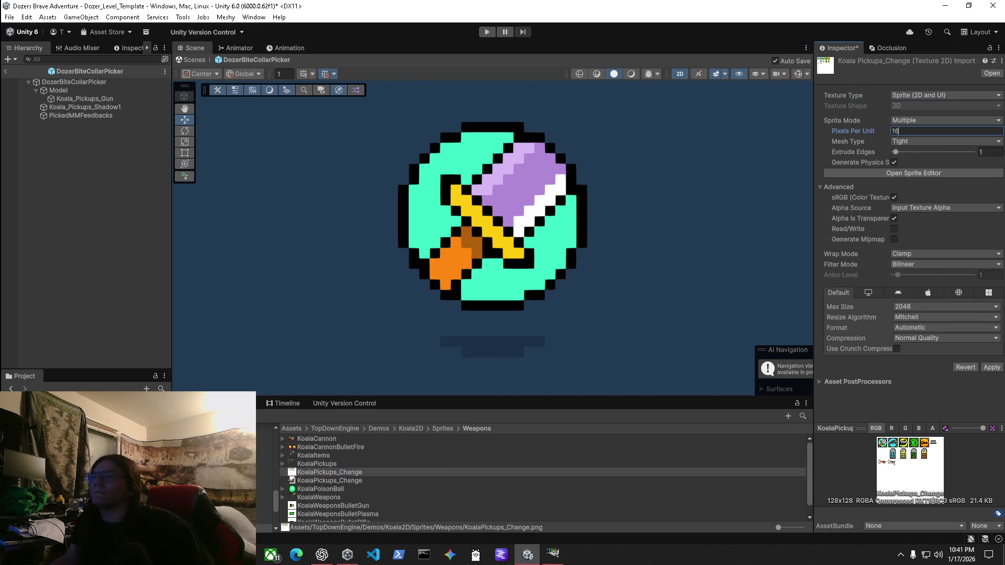
{"action": "left_click", "coordinate": [992, 367]}
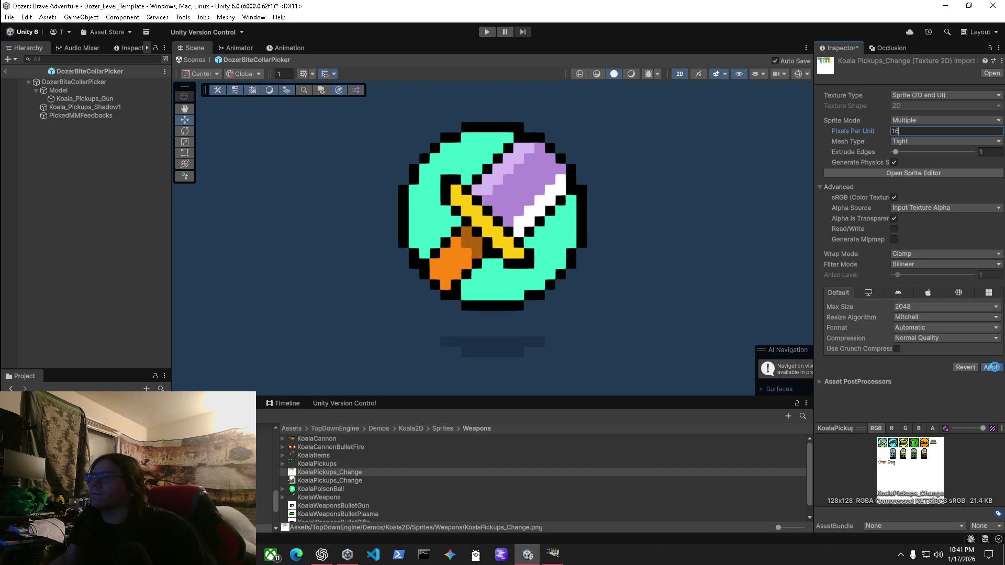
Compare its settings with KoalaPickups and the .xcf file, ending on the KoalaPickups sheet.
{"action": "left_click", "coordinate": [310, 464]}
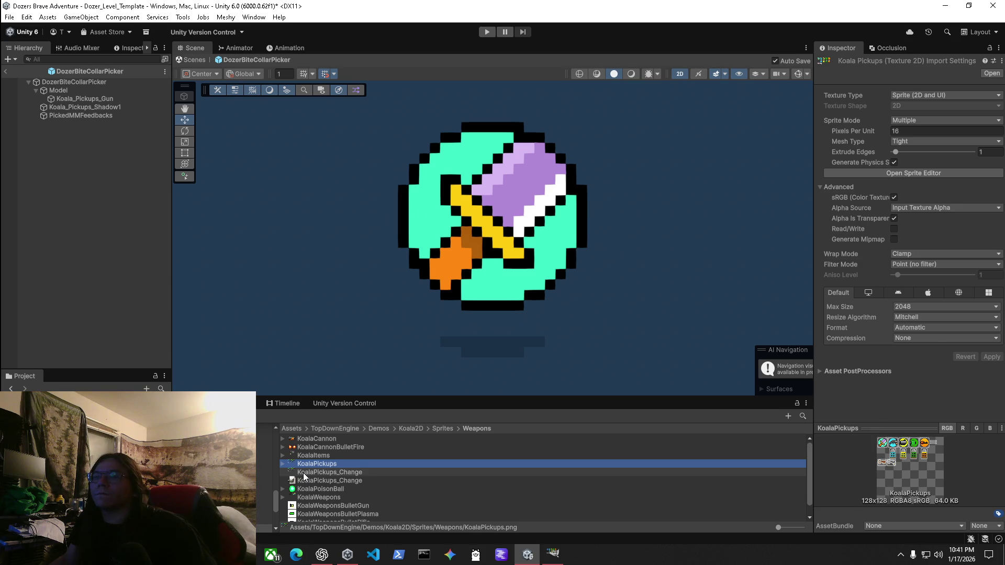
{"action": "left_click", "coordinate": [305, 472]}
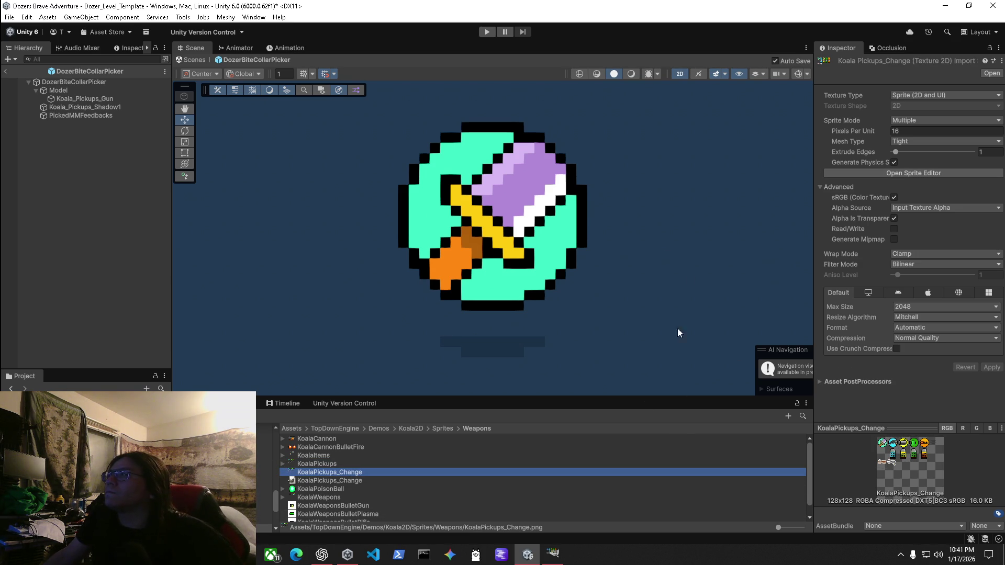
{"action": "left_click", "coordinate": [325, 480]}
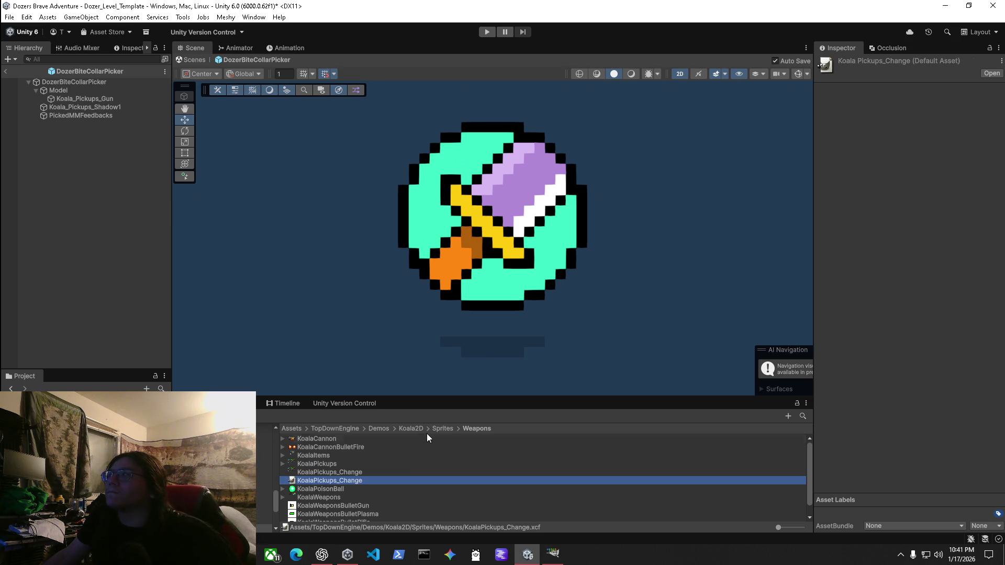
{"action": "left_click", "coordinate": [321, 474]}
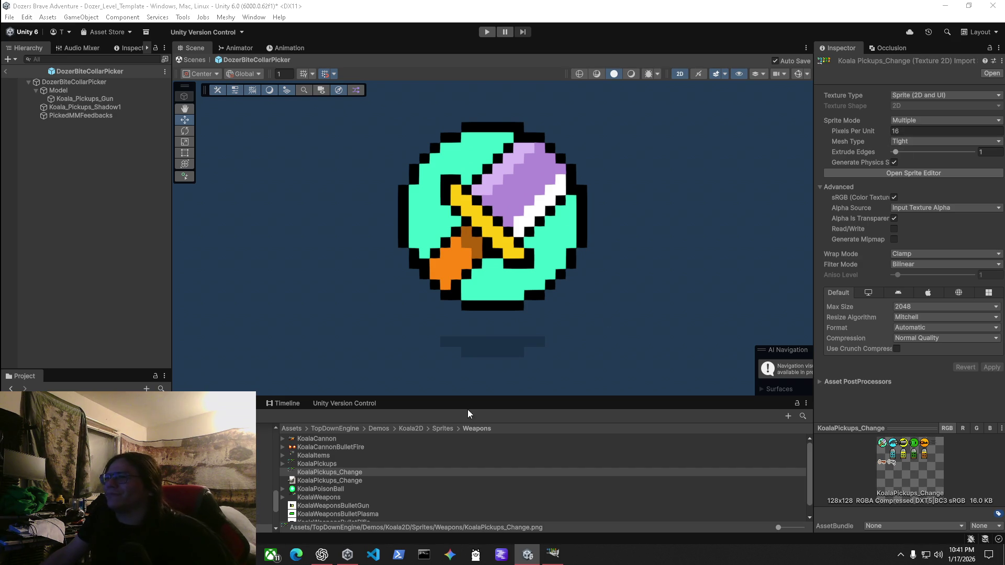
{"action": "left_click", "coordinate": [322, 463]}
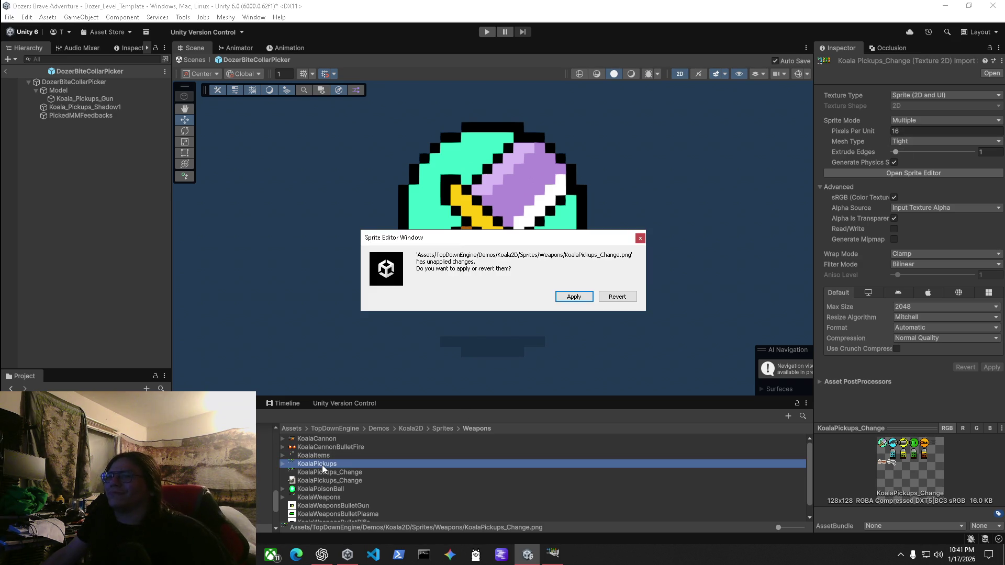
Apply the pending Sprite Editor changes and set KoalaPickups_Change compression to None.
{"action": "left_click", "coordinate": [586, 291]}
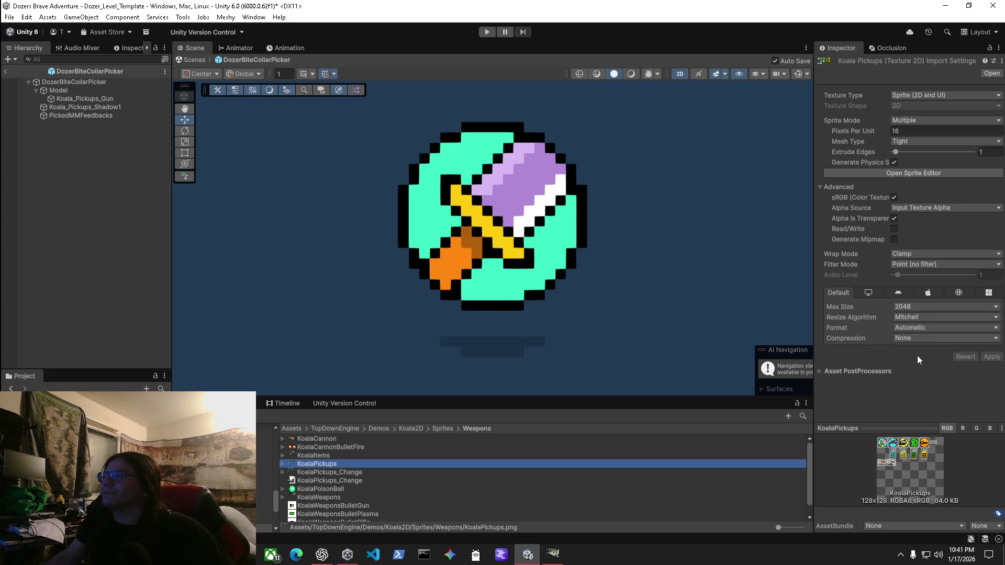
{"action": "left_click", "coordinate": [315, 472]}
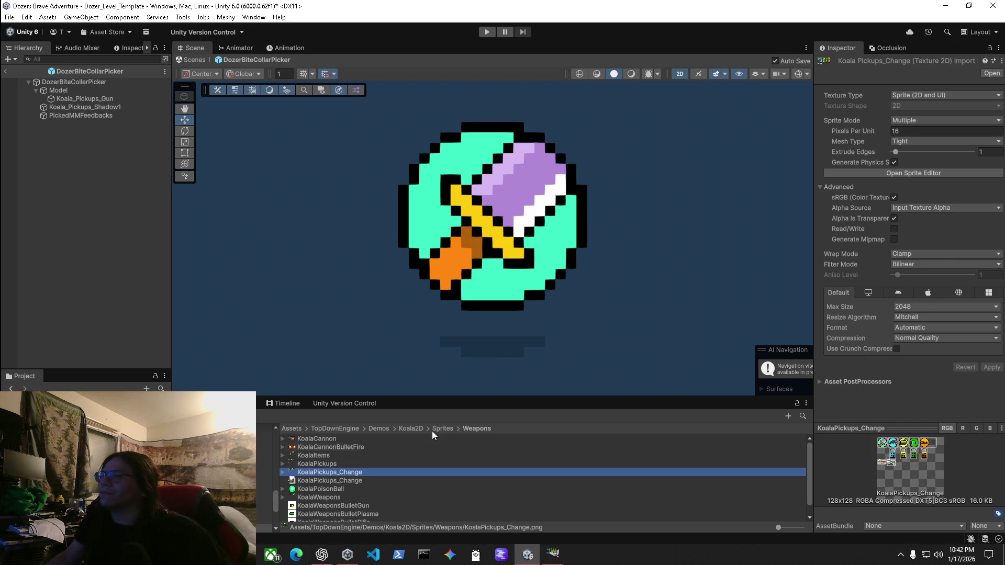
{"action": "left_click", "coordinate": [314, 464]}
{"action": "left_click", "coordinate": [314, 471]}
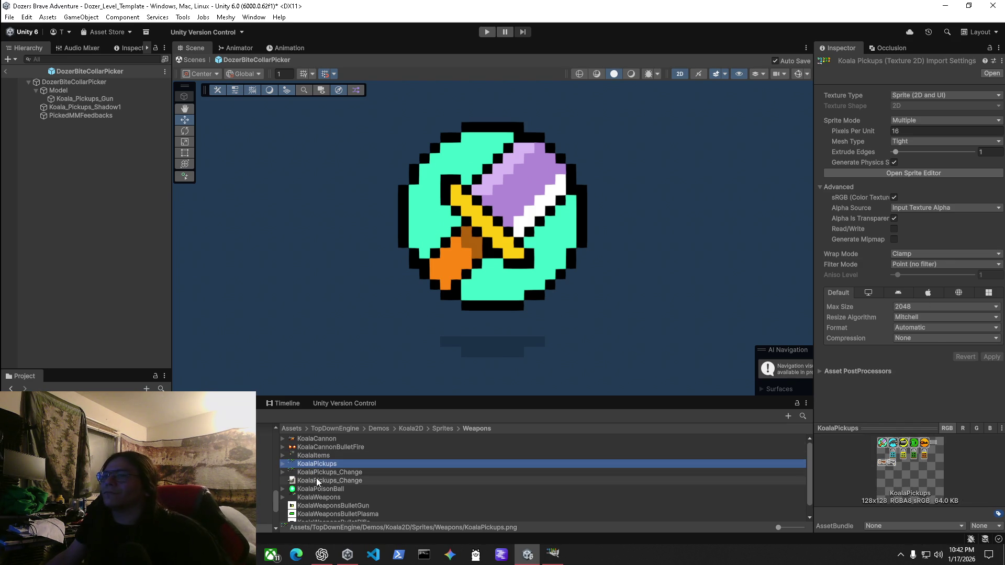
{"action": "left_click", "coordinate": [929, 338]}
{"action": "left_click", "coordinate": [926, 353]}
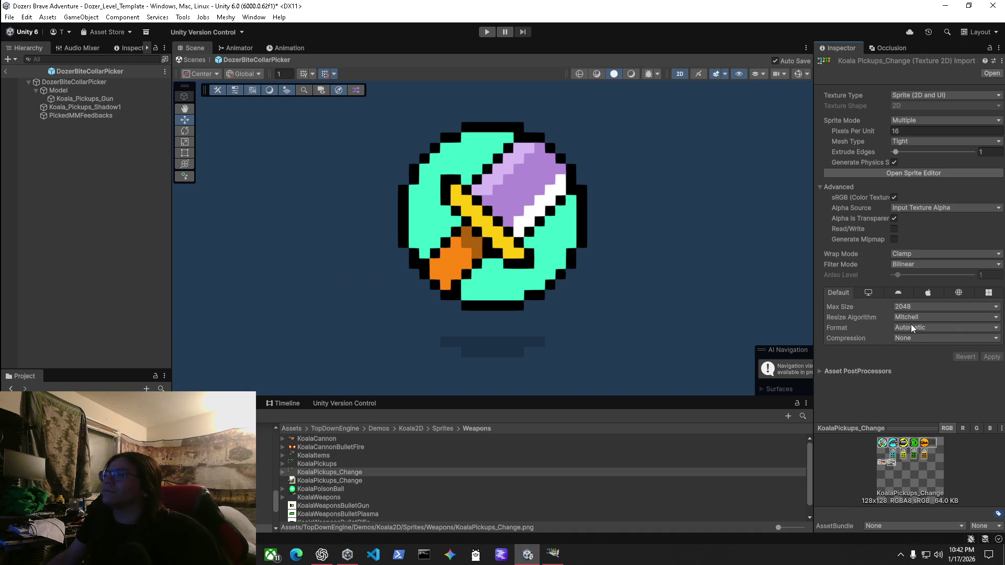
Set KoalaPickups_Change's filter mode to Point (no filter) and apply.
{"action": "left_click", "coordinate": [320, 464]}
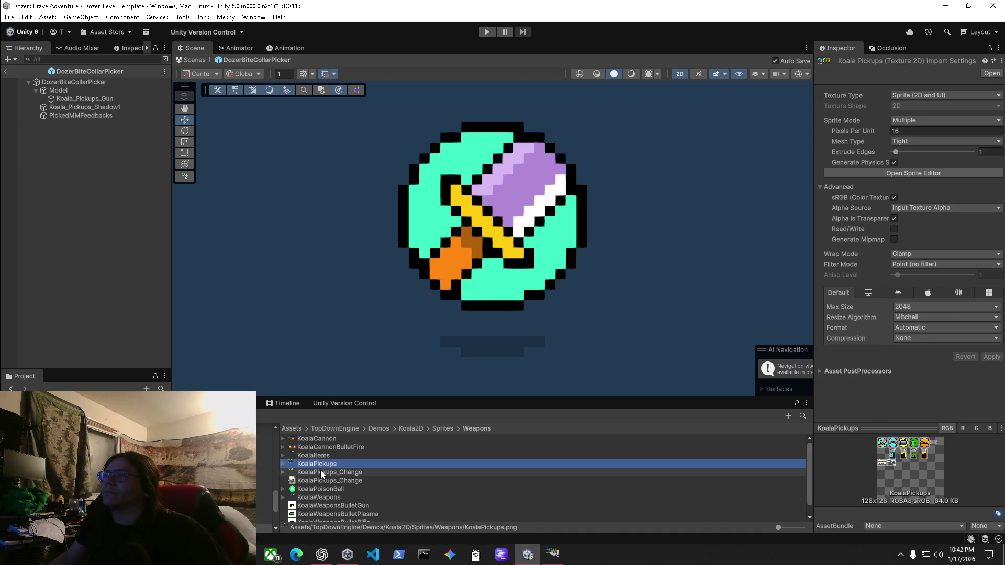
{"action": "left_click", "coordinate": [320, 470]}
{"action": "left_click", "coordinate": [900, 265]}
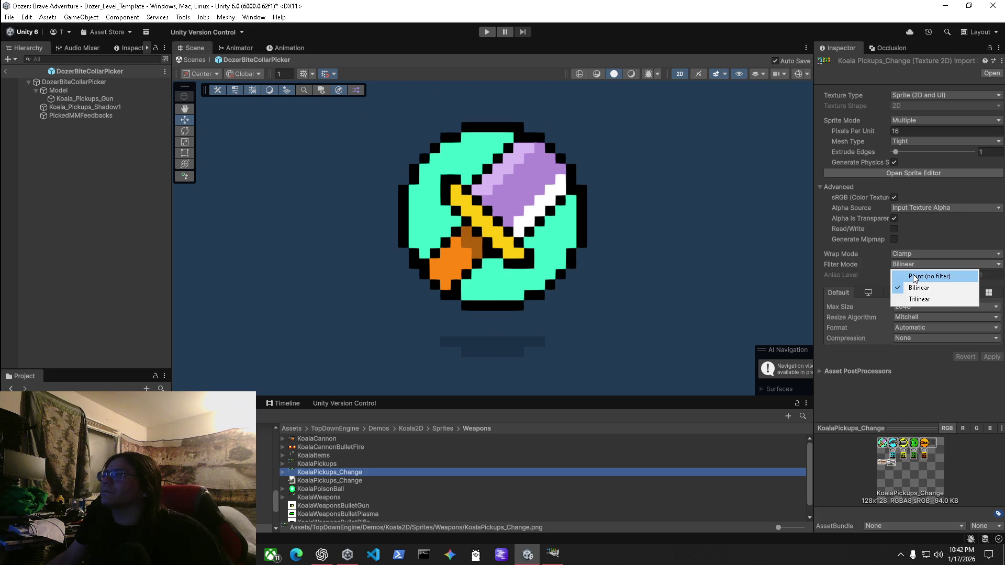
{"action": "left_click", "coordinate": [917, 274]}
{"action": "left_click", "coordinate": [989, 357]}
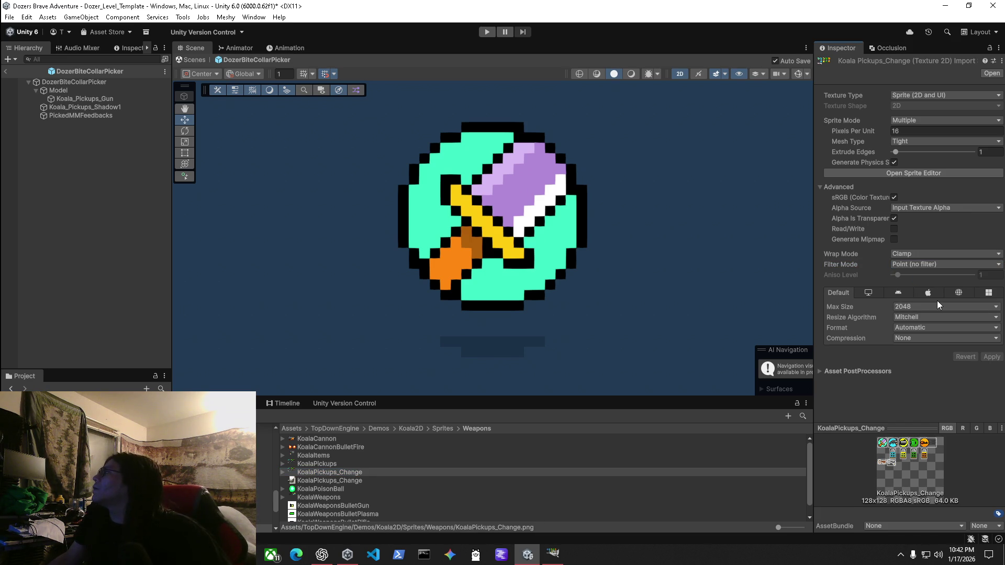
Recheck KoalaPickups' settings, discarding its pending Sprite Editor changes.
{"action": "left_click", "coordinate": [327, 465]}
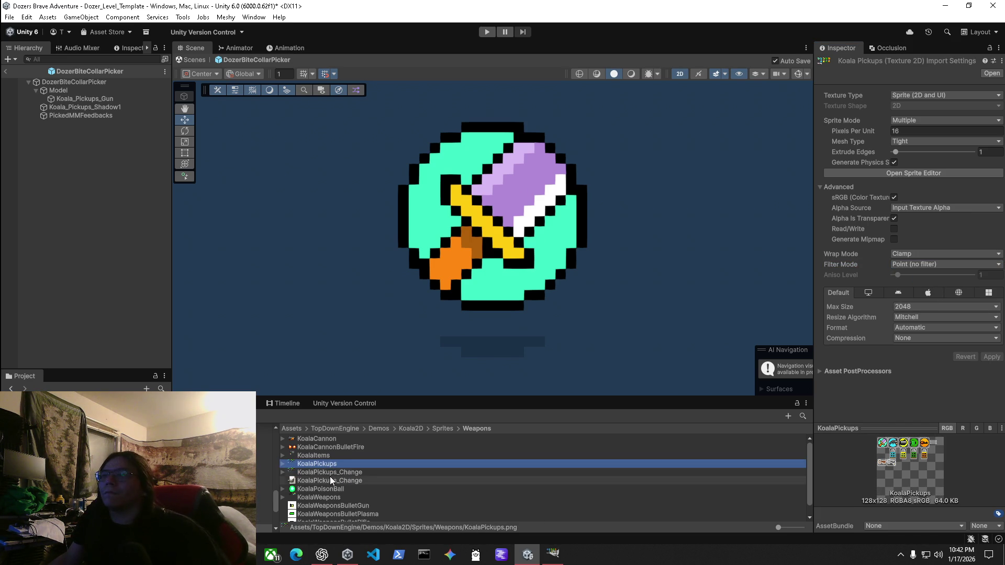
{"action": "left_click", "coordinate": [335, 472]}
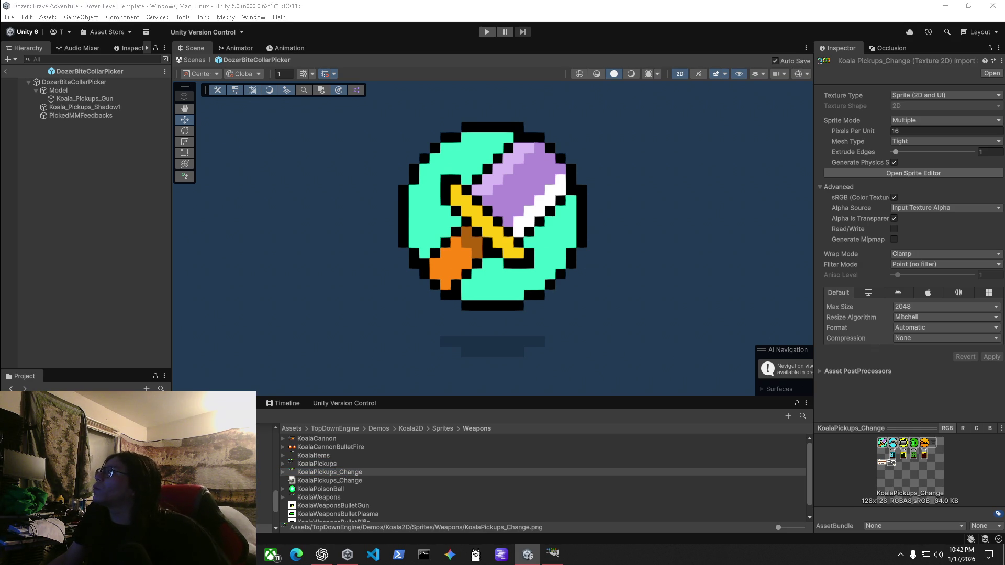
{"action": "left_click", "coordinate": [330, 464]}
{"action": "left_click", "coordinate": [619, 296]}
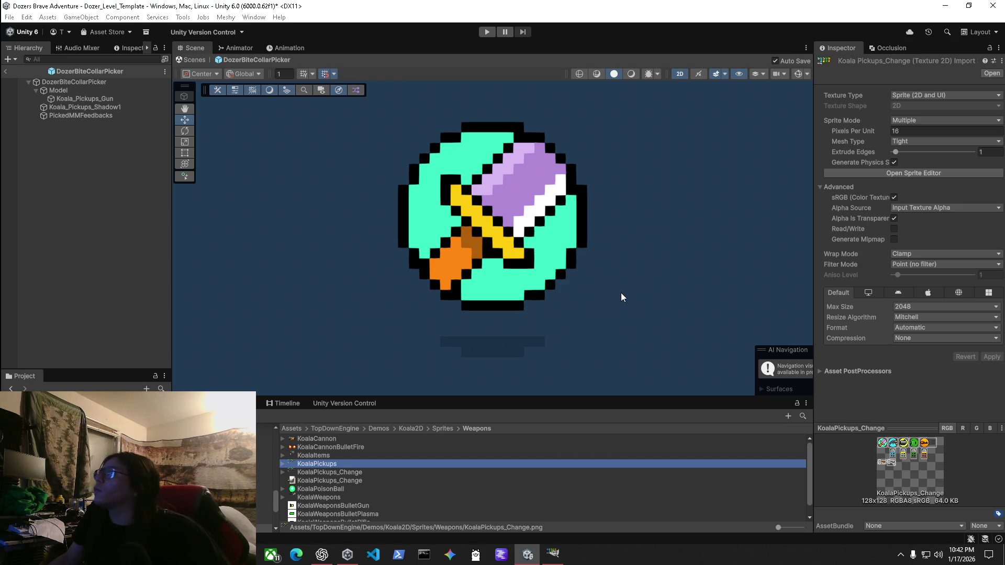
{"action": "left_click", "coordinate": [342, 471]}
{"action": "left_click", "coordinate": [318, 466]}
{"action": "left_click", "coordinate": [314, 471]}
Expand KoalaPickups_Change to list its sprites and compare it with KoalaPickups once more.
{"action": "left_click", "coordinate": [283, 472]}
{"action": "scroll", "coordinate": [328, 481], "scroll_direction": "down", "scroll_amount": 4}
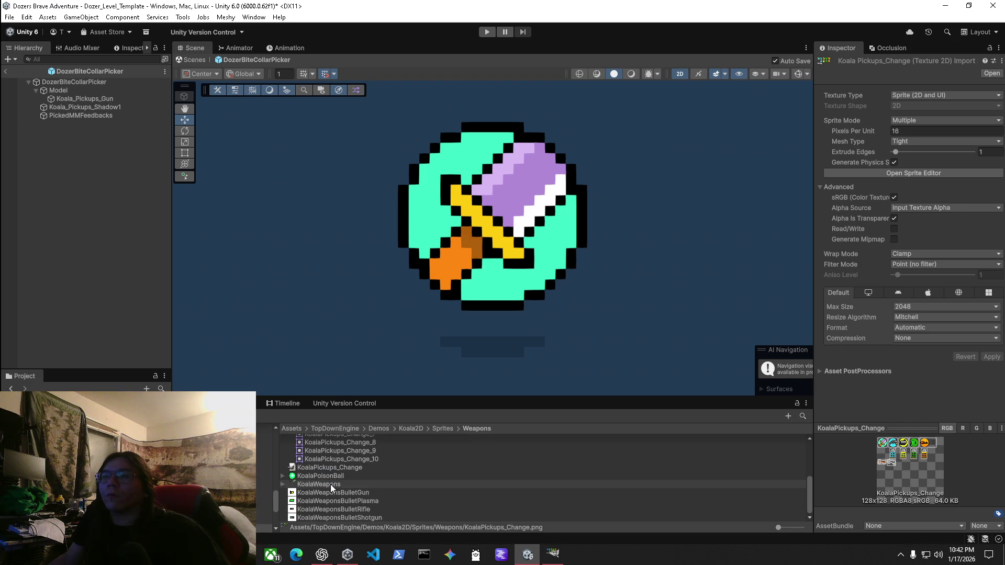
{"action": "scroll", "coordinate": [340, 497], "scroll_direction": "up", "scroll_amount": 4}
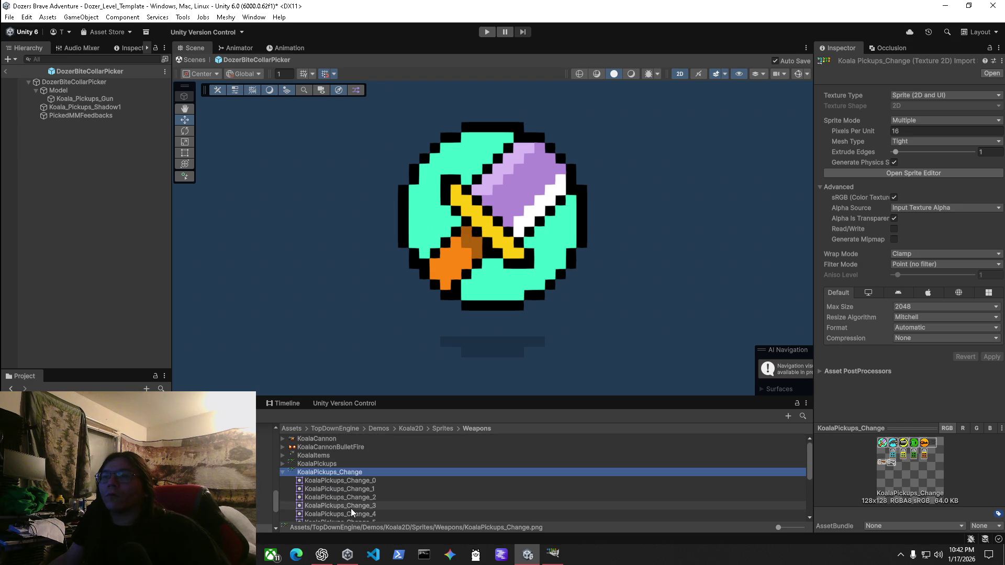
{"action": "left_click", "coordinate": [325, 465]}
{"action": "left_click", "coordinate": [325, 473]}
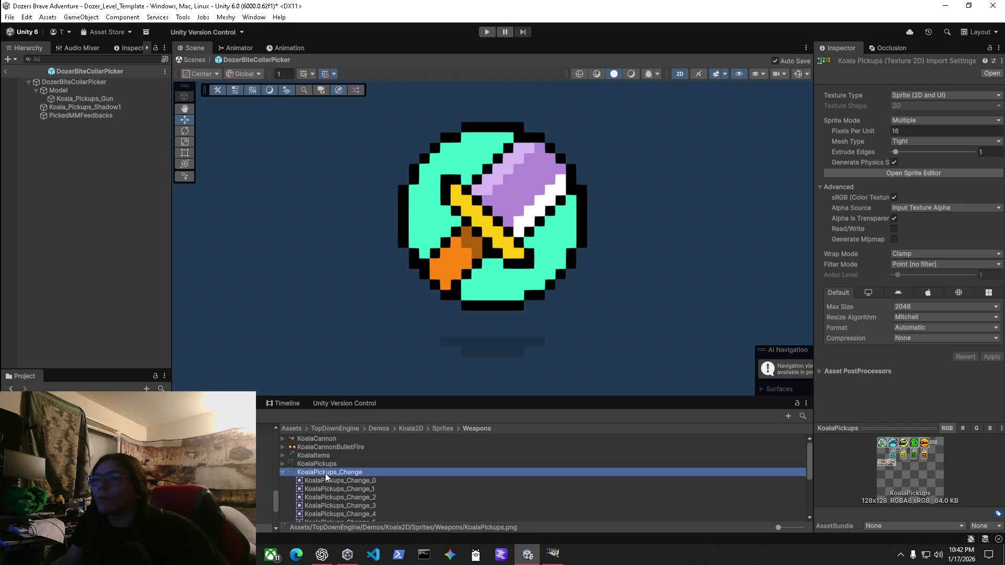
{"action": "left_click", "coordinate": [552, 553]}
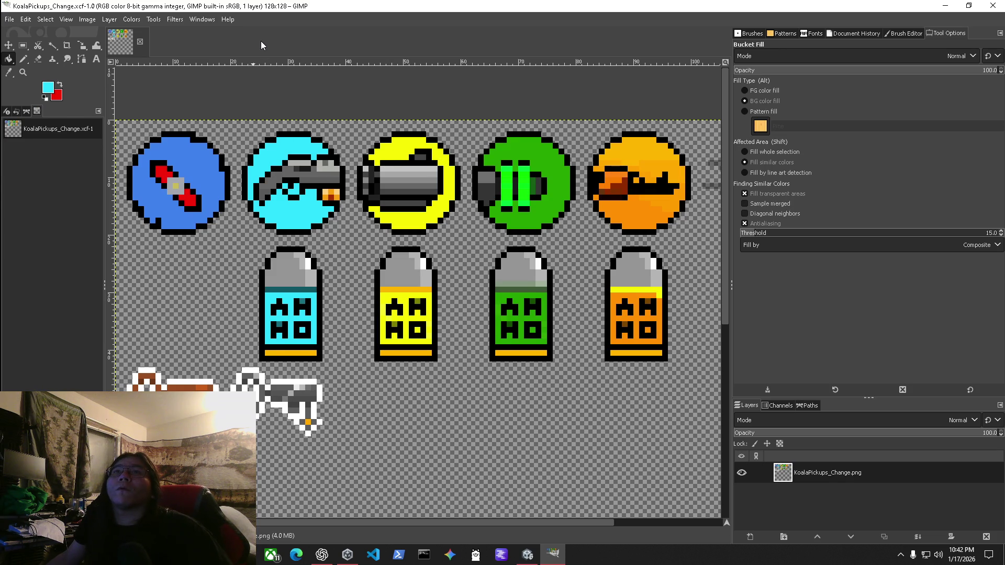
Export the sheet over KoalaPickups_Change.png, replacing the existing file, and return to Unity.
{"action": "left_click", "coordinate": [10, 19]}
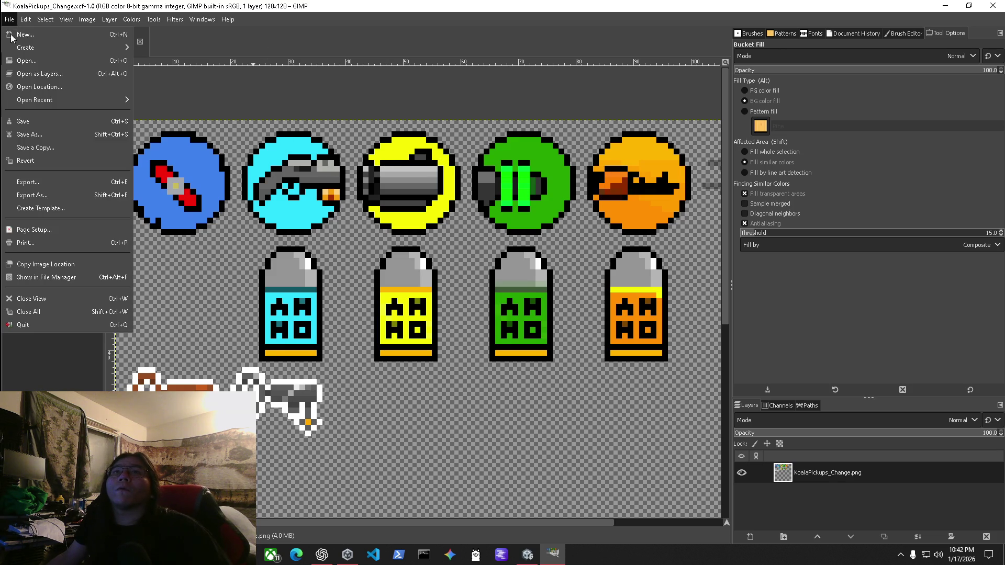
{"action": "left_click", "coordinate": [67, 186]}
{"action": "left_click", "coordinate": [798, 514]}
{"action": "left_click", "coordinate": [686, 387]}
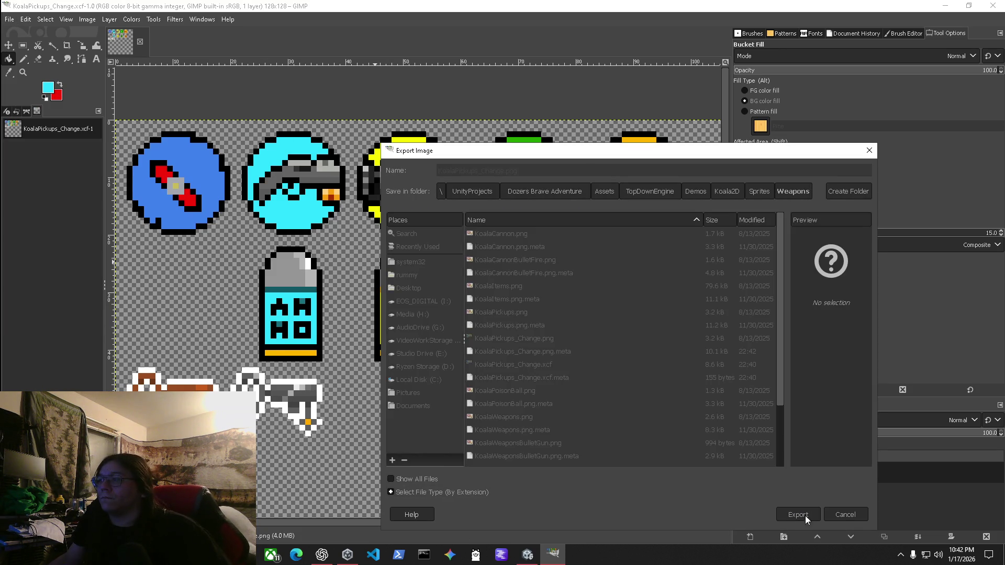
{"action": "left_click", "coordinate": [522, 412]}
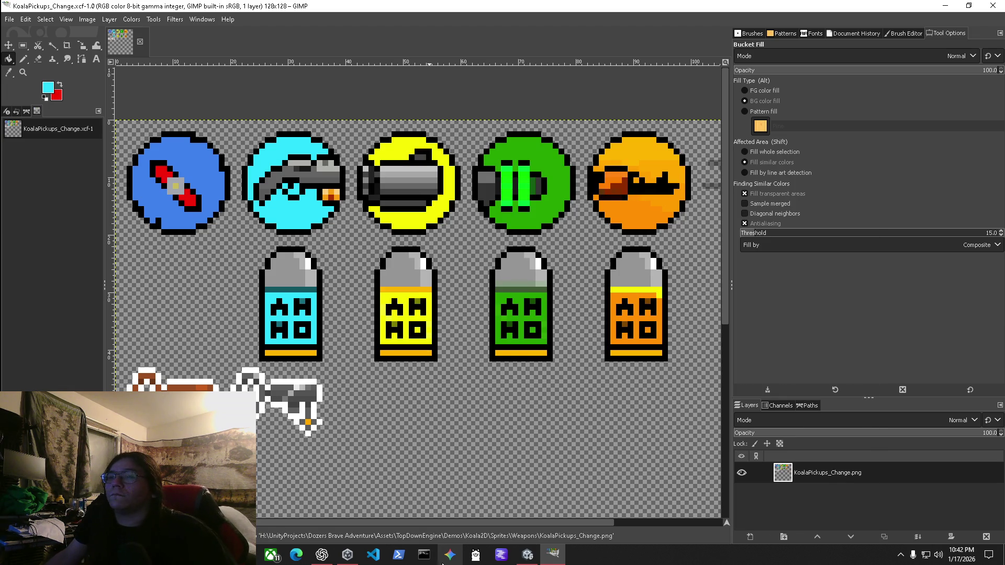
{"action": "left_click", "coordinate": [559, 560]}
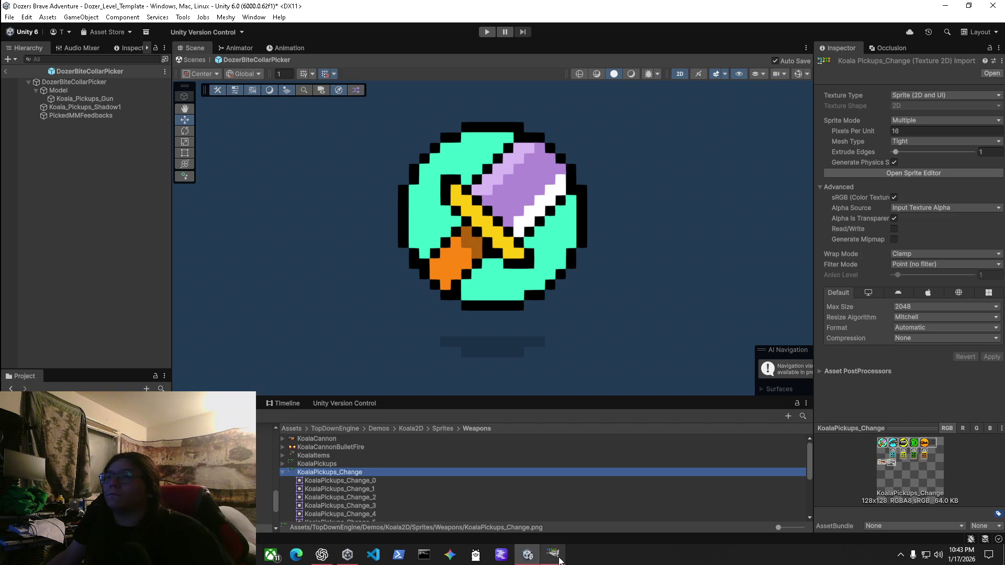
Duplicate KoalaPickups_Change_0 and assign it as the Koala_Pickups_Gun object's sprite.
{"action": "left_click", "coordinate": [283, 472]}
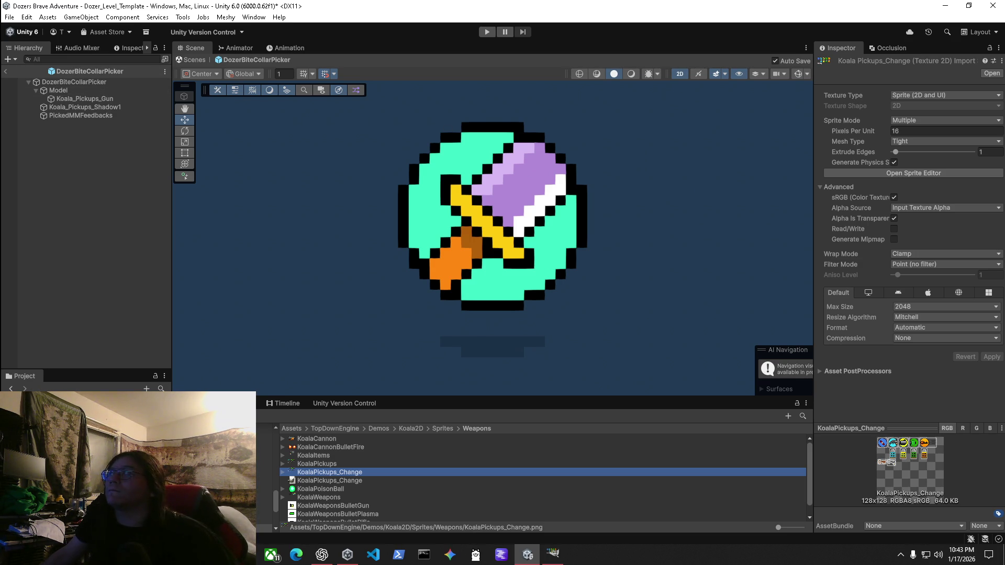
{"action": "left_click", "coordinate": [75, 98]}
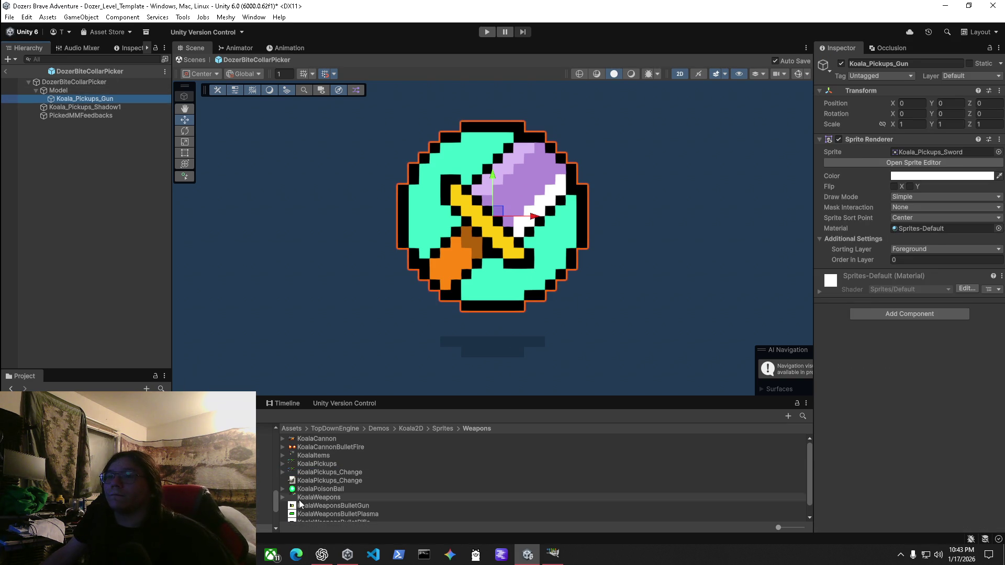
{"action": "left_click", "coordinate": [283, 472]}
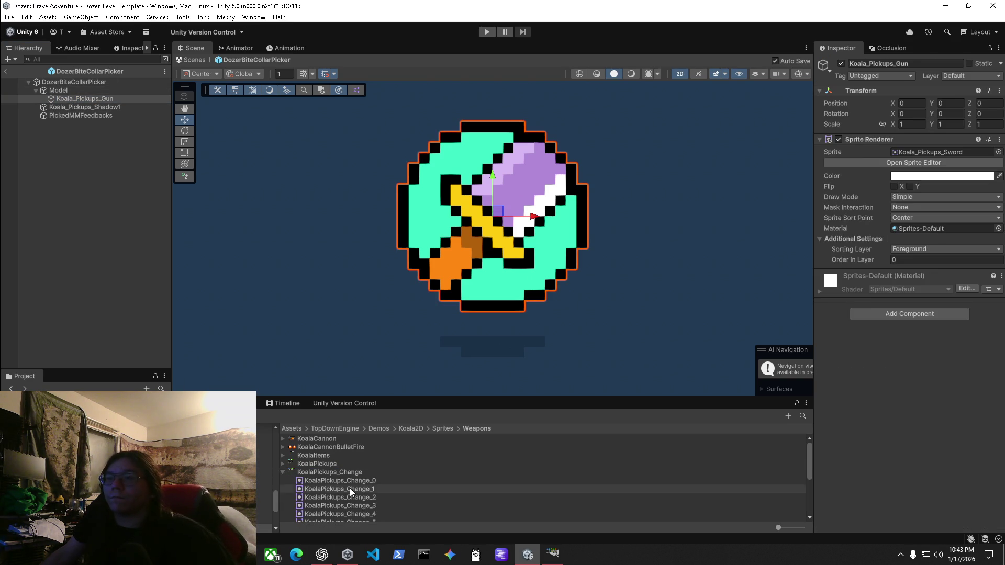
{"action": "left_click", "coordinate": [333, 481]}
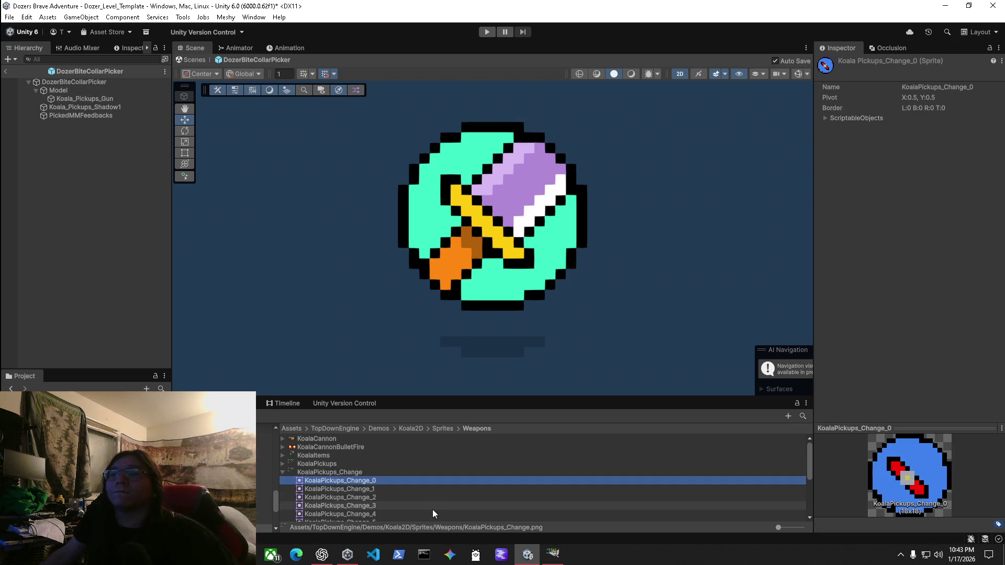
{"action": "mouse_move", "coordinate": [340, 481]}
{"action": "left_mouse_down"}
{"action": "mouse_move", "coordinate": [351, 433]}
{"action": "mouse_move", "coordinate": [404, 433]}
{"action": "mouse_move", "coordinate": [382, 487]}
{"action": "left_mouse_up"}
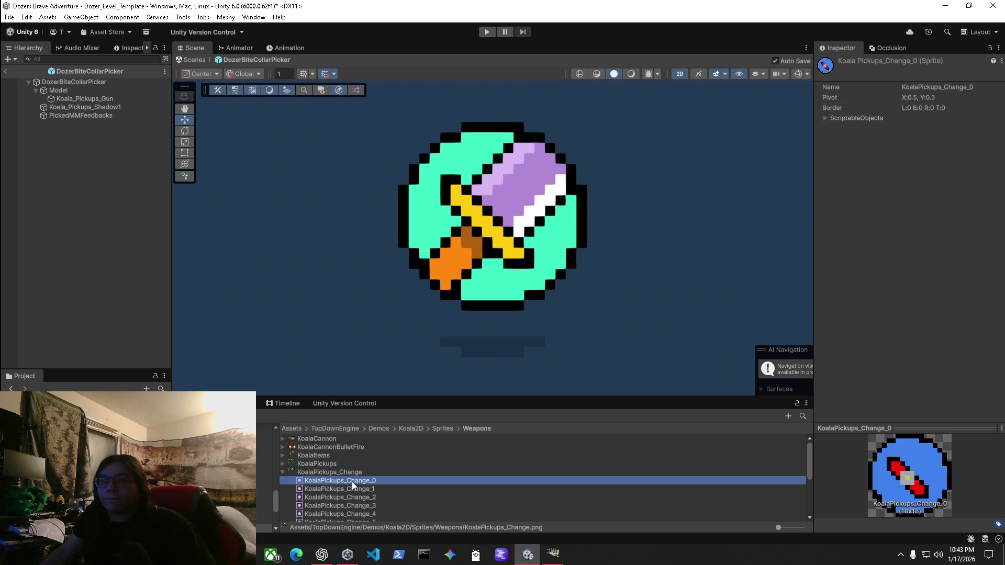
{"action": "key", "text": "ctrl+d"}
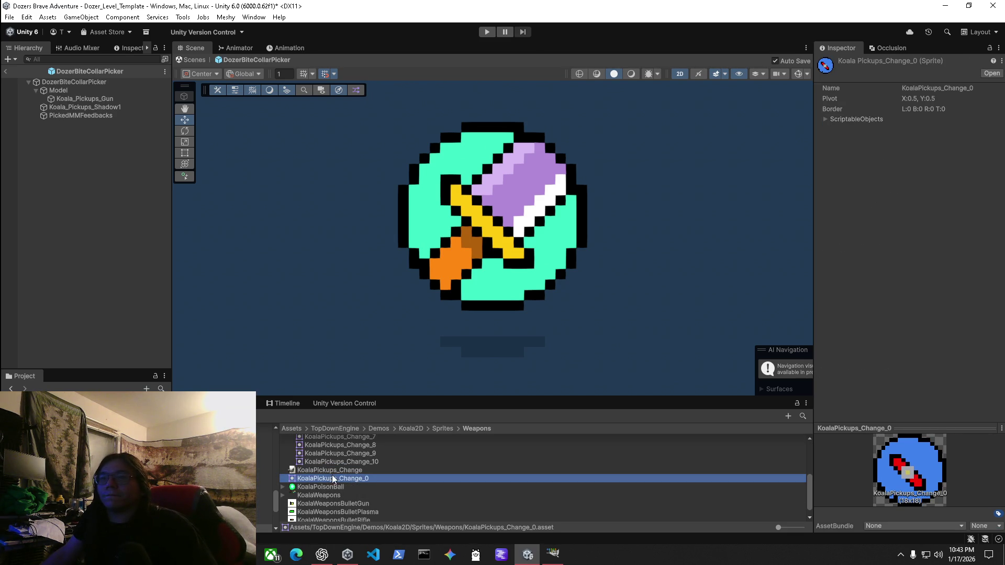
{"action": "scroll", "coordinate": [328, 486], "scroll_direction": "up", "scroll_amount": 4}
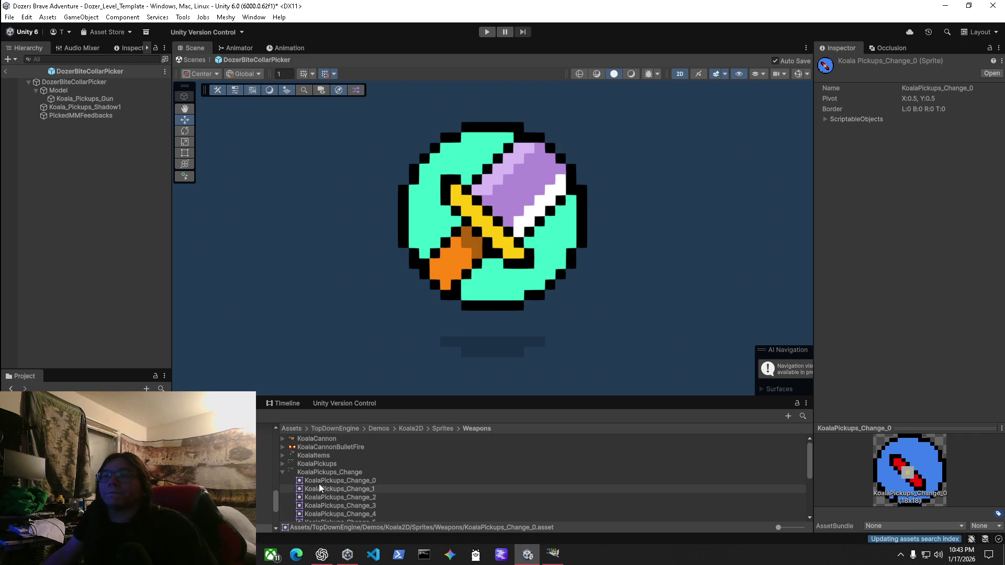
{"action": "left_click", "coordinate": [283, 472]}
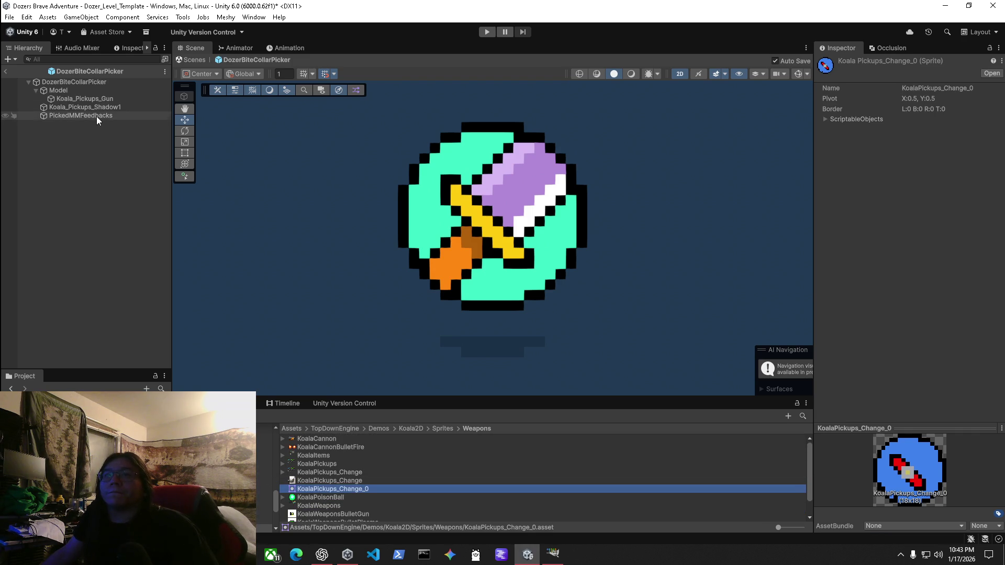
{"action": "left_click", "coordinate": [95, 99]}
{"action": "left_click_drag", "start_coordinate": [328, 487], "coordinate": [916, 157]}
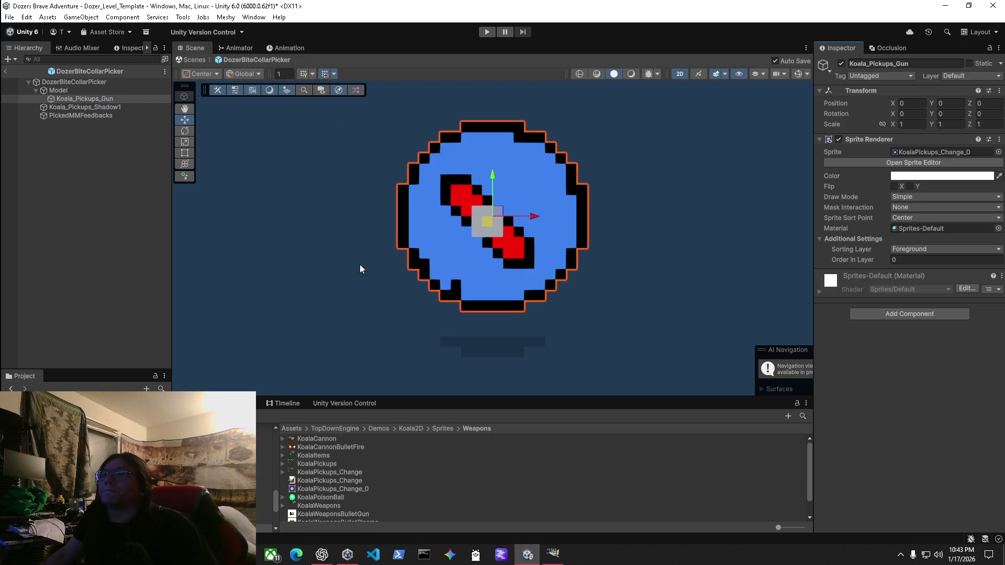
Rename the KoalaPickups_Change_0 sprite to KoalaPickups_Bite_Collar.
{"action": "left_click", "coordinate": [345, 489]}
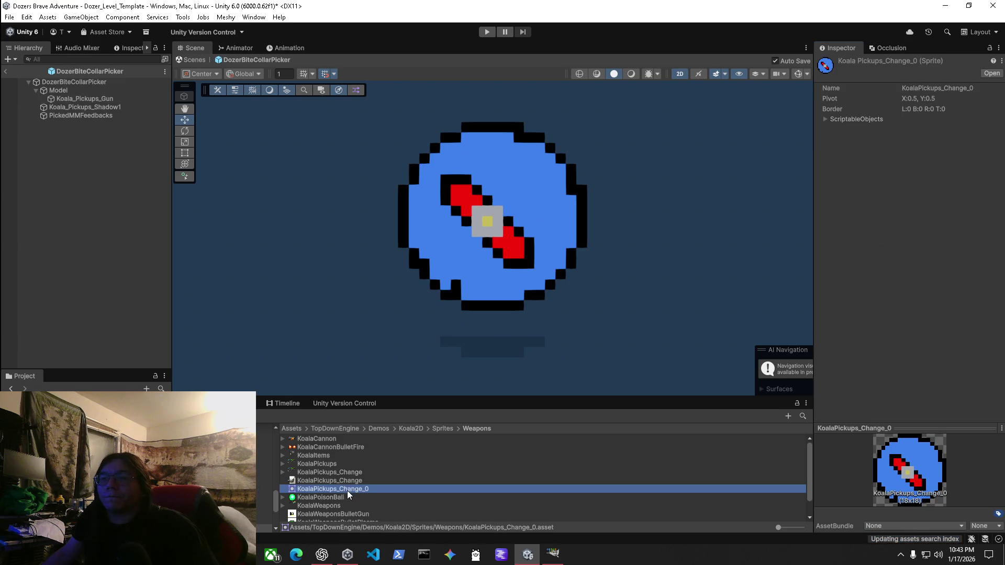
{"action": "left_click", "coordinate": [344, 488]}
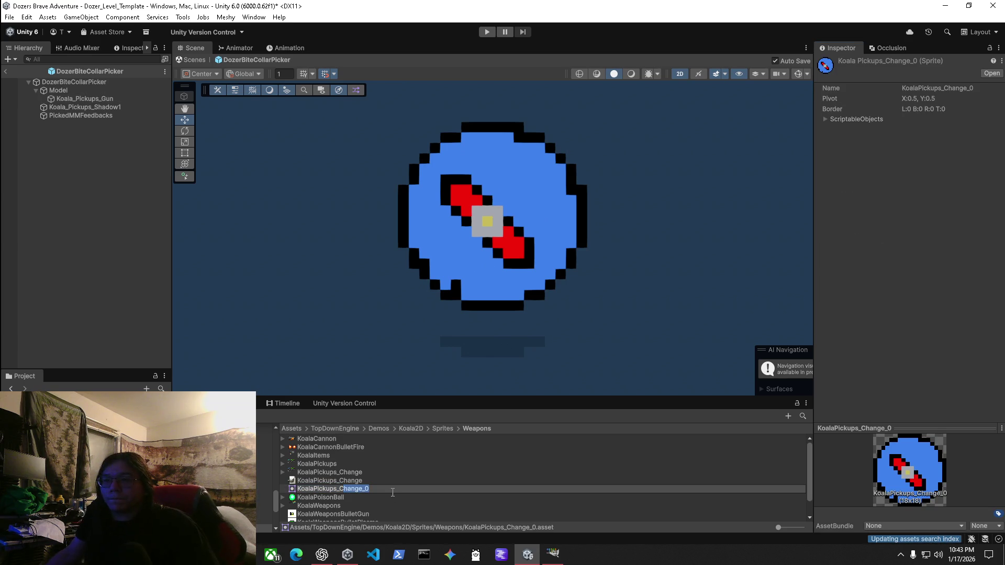
{"action": "type", "text": "Bite"}
{"action": "key", "text": "BackSpace"}
{"action": "key", "text": "BackSpace"}
{"action": "key", "text": "BackSpace"}
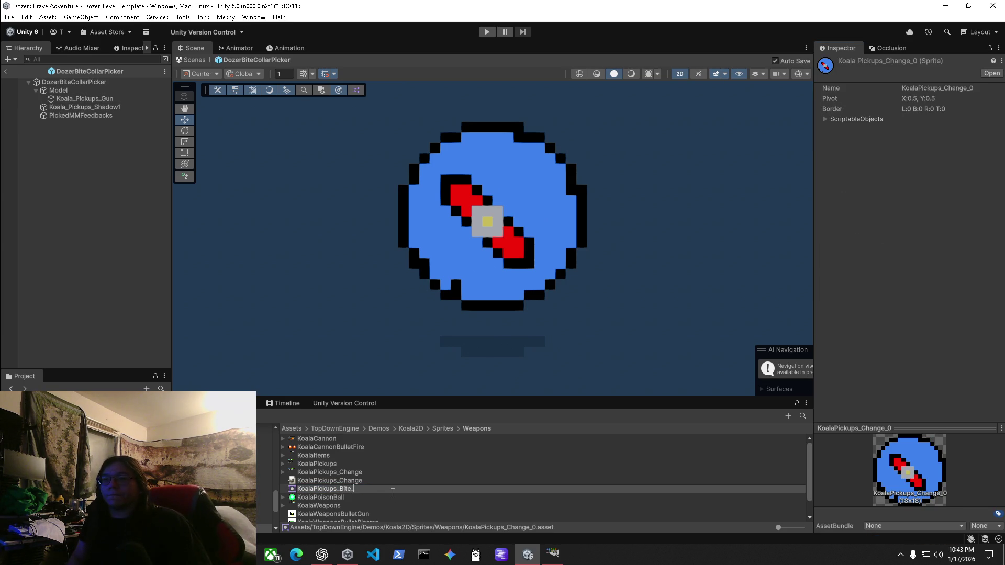
{"action": "type", "text": "lar"}
{"action": "key", "text": "Return"}
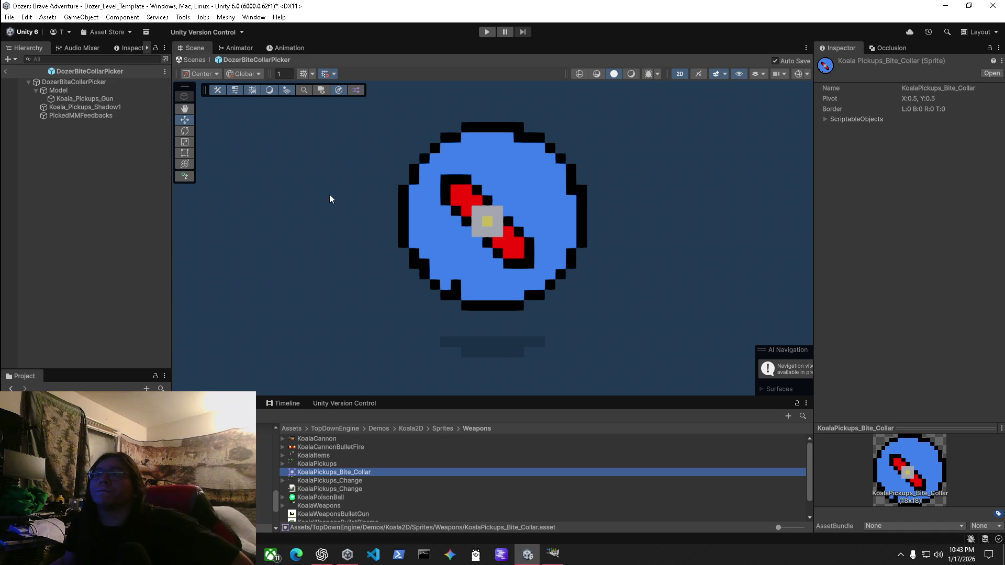
{"action": "left_click", "coordinate": [65, 107]}
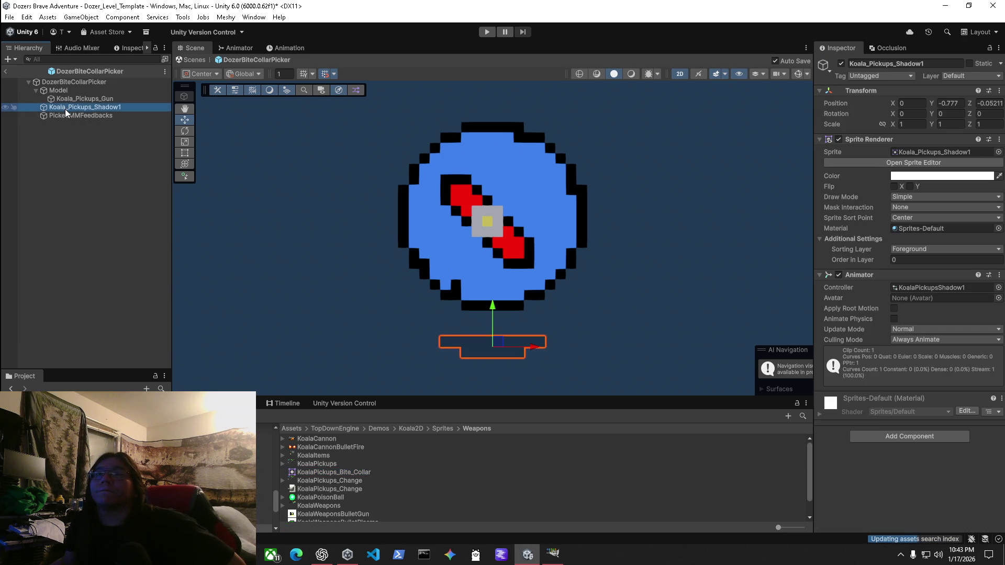
Find and select the KoalaSword item that the DozerBiteCollarPicker currently gives.
{"action": "left_click", "coordinate": [58, 90]}
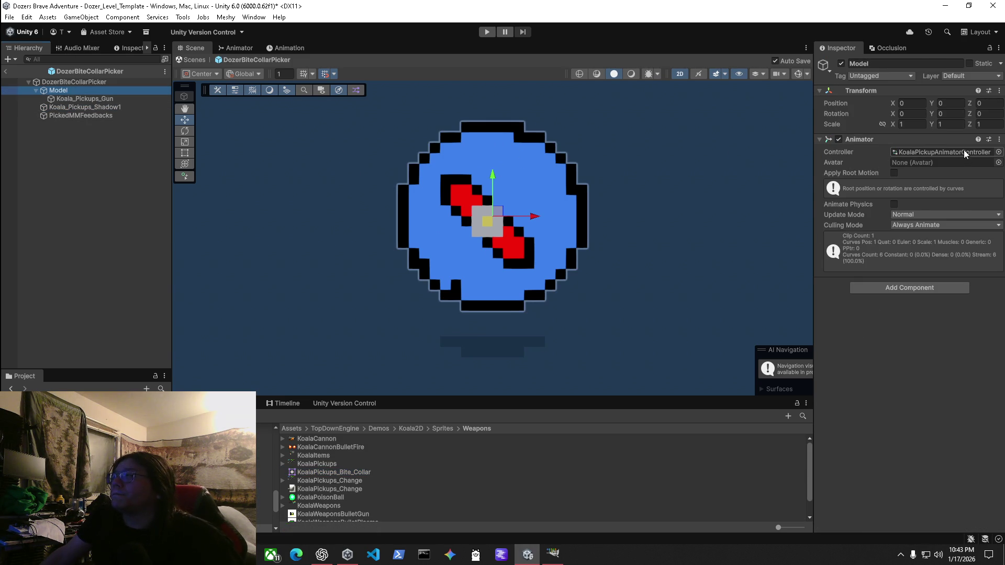
{"action": "left_click", "coordinate": [75, 82]}
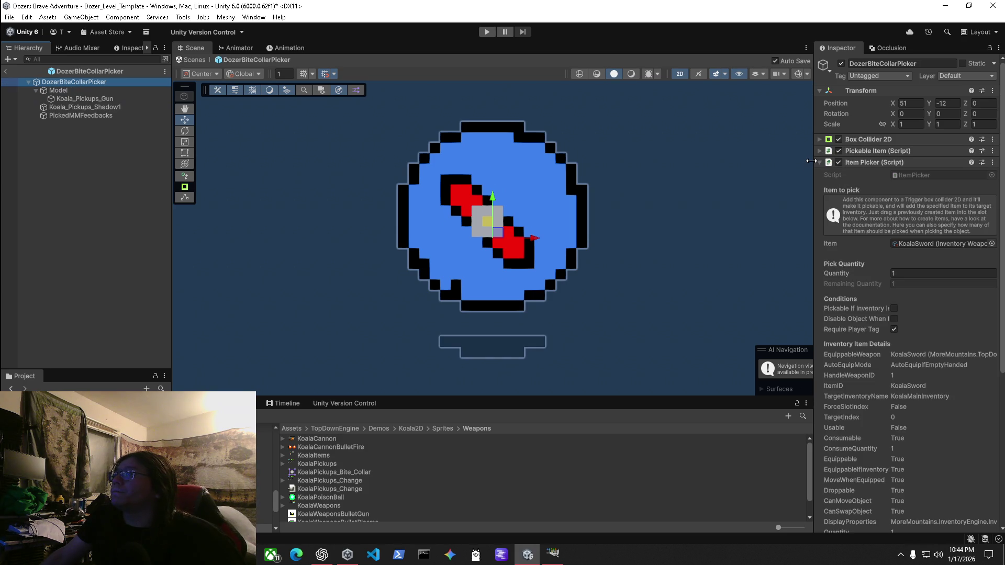
{"action": "left_click", "coordinate": [915, 244]}
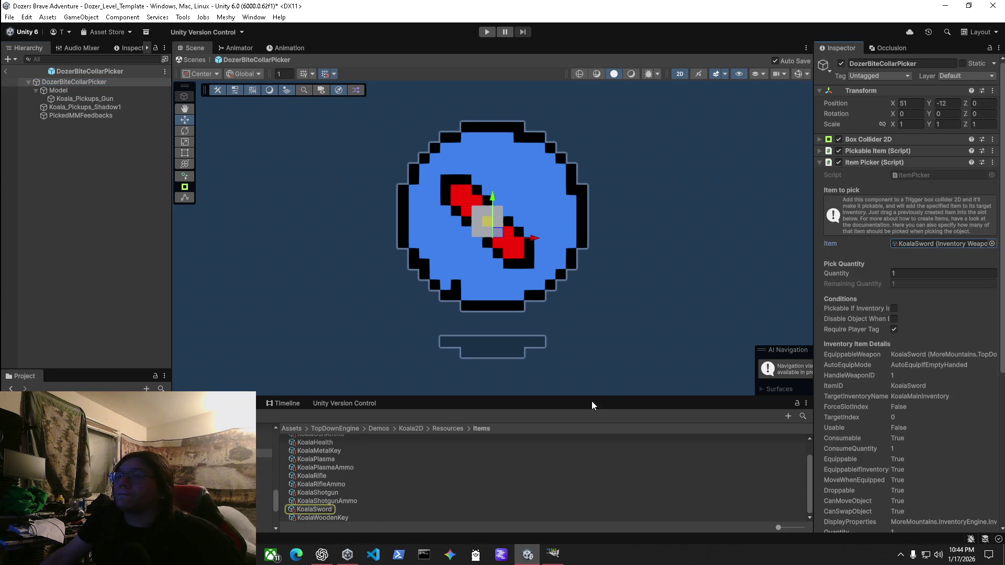
{"action": "left_click", "coordinate": [314, 510]}
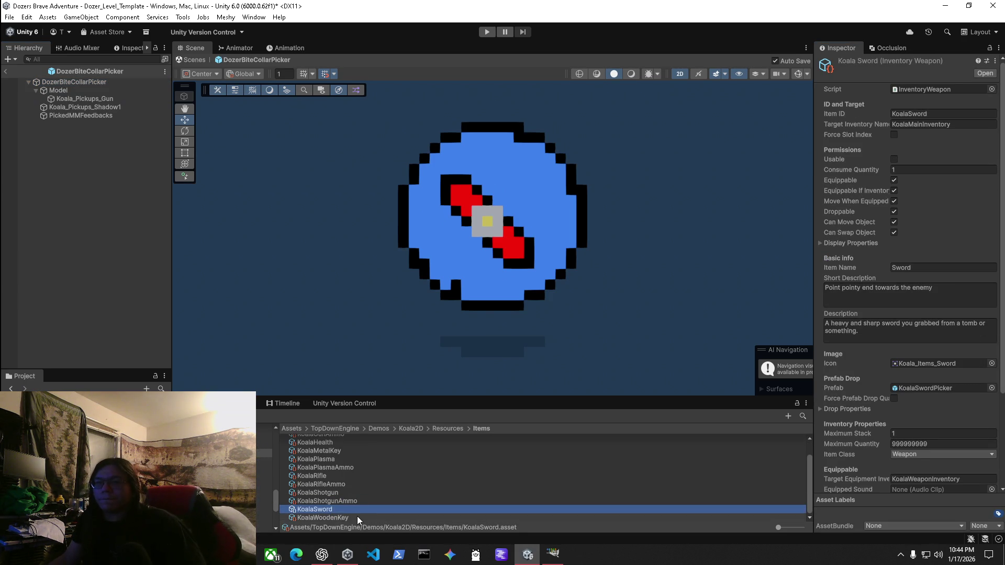
Duplicate the KoalaSword item and name the copy DozerBiteCollar.
{"action": "key", "text": "ctrl+d"}
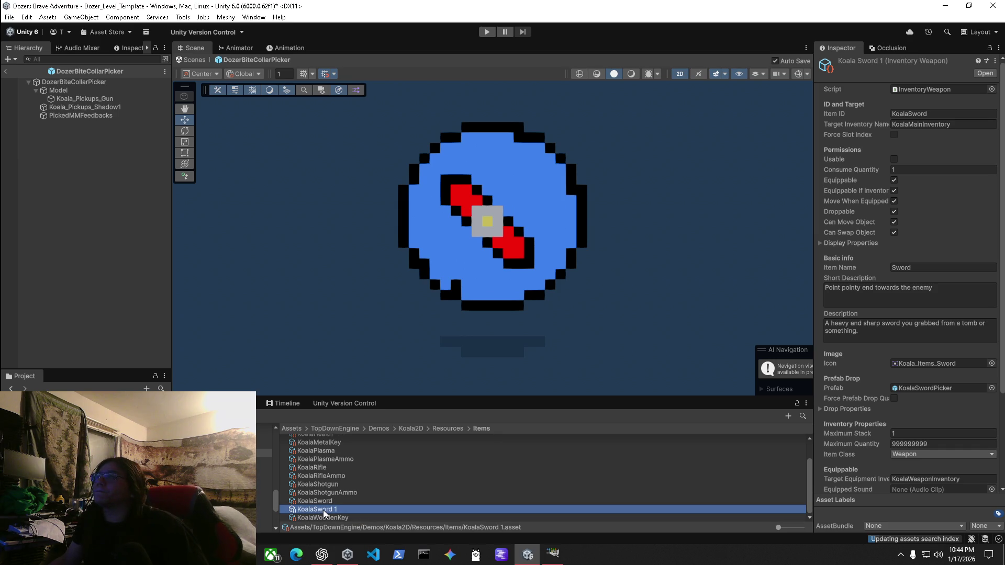
{"action": "key", "text": "F2"}
{"action": "type", "text": "DozerBiteCollar"}
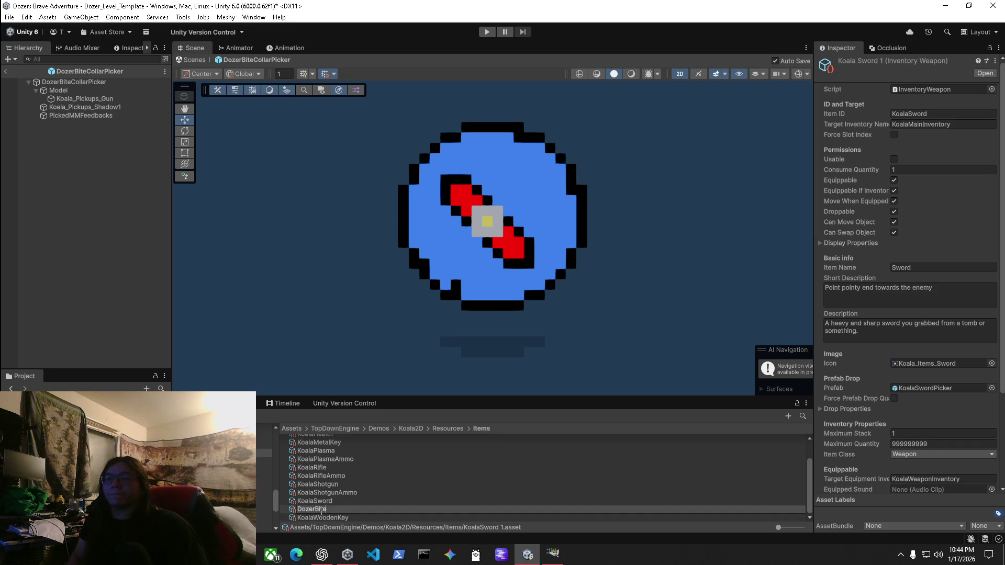
{"action": "key", "text": "Return"}
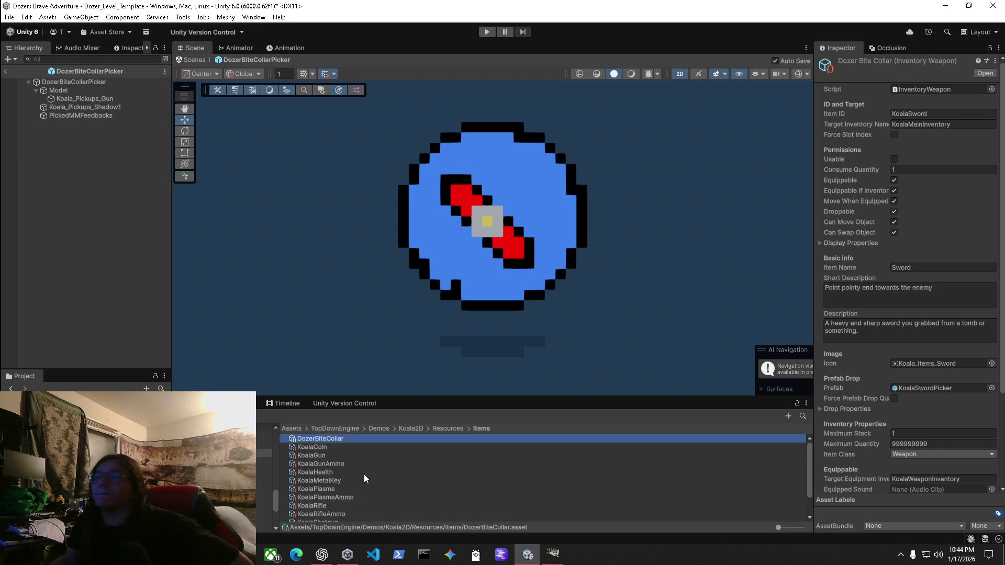
{"action": "left_click", "coordinate": [947, 113]}
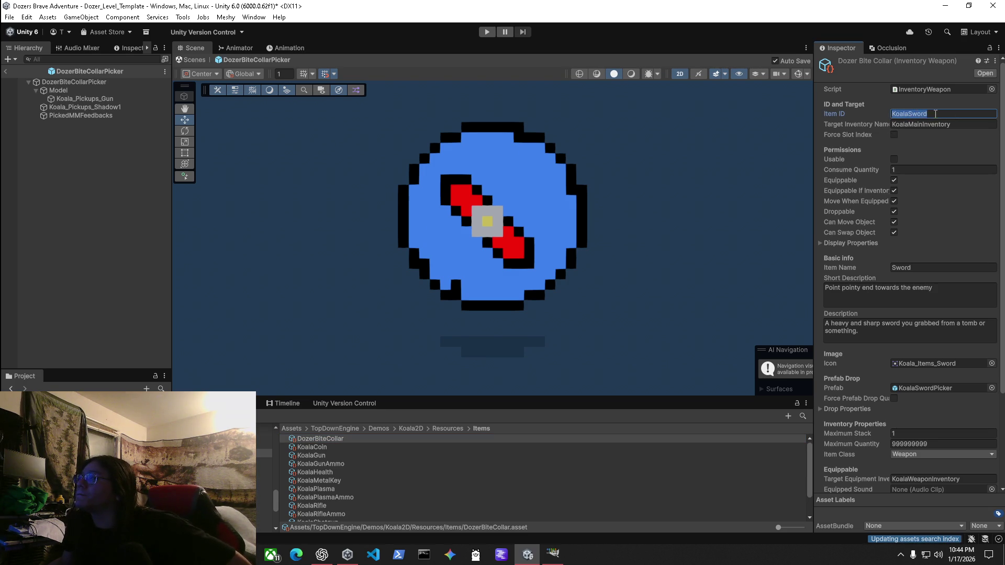
Set Item ID and Item Name to BiteCollar, then select its Koala_Items_Sword icon sprite.
{"action": "type", "text": "BiteCollar"}
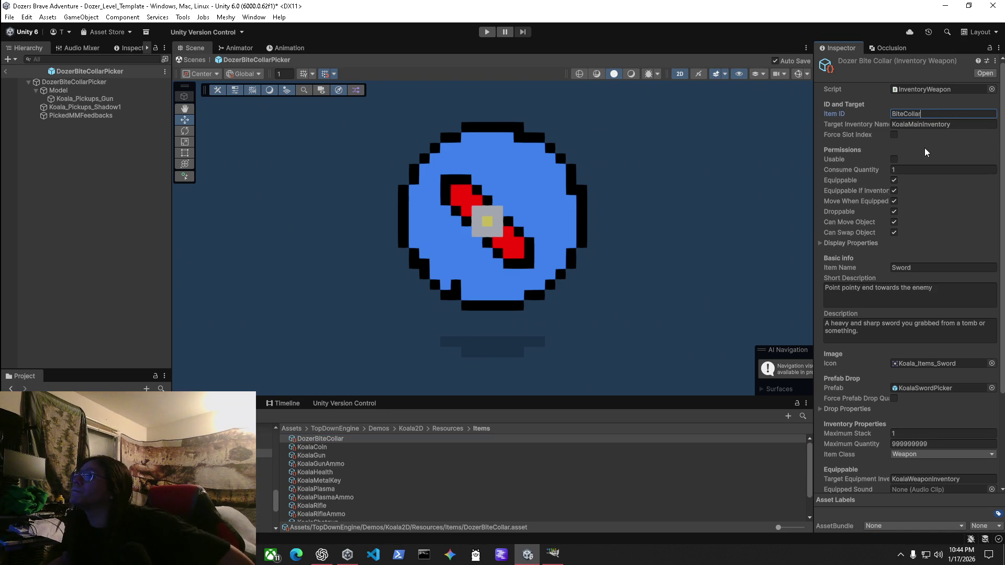
{"action": "left_click", "coordinate": [937, 267]}
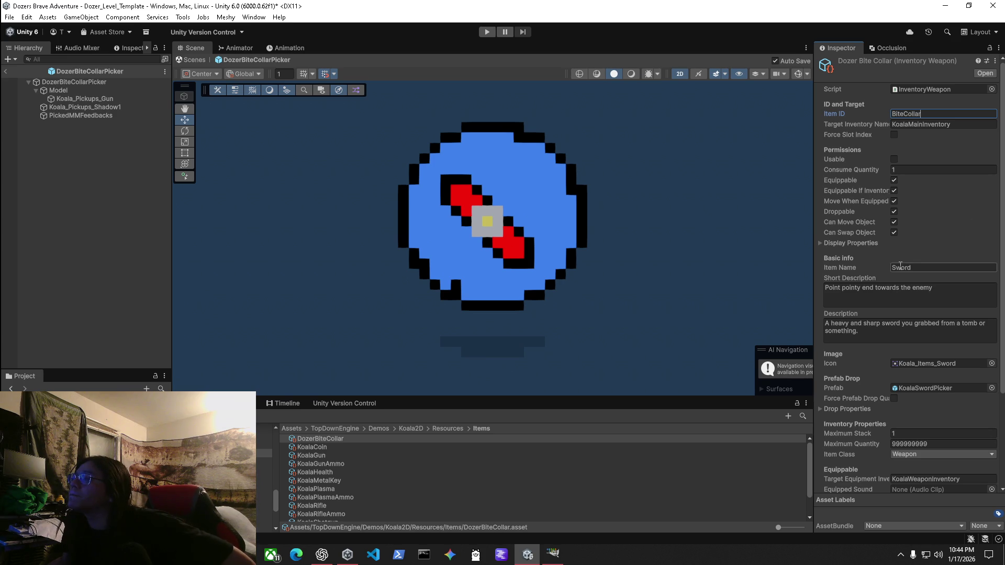
{"action": "type", "text": "BiteCollar"}
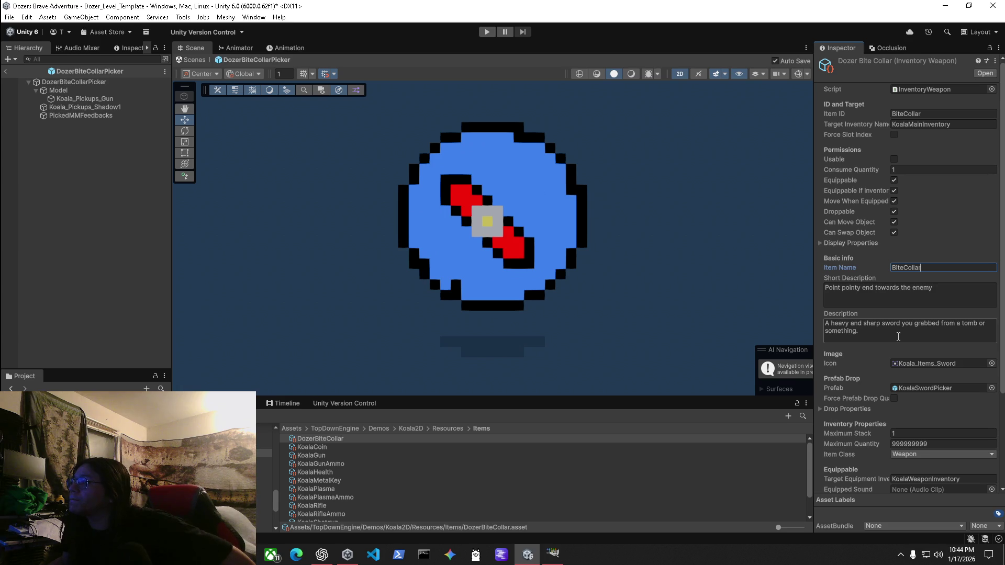
{"action": "left_click", "coordinate": [908, 362]}
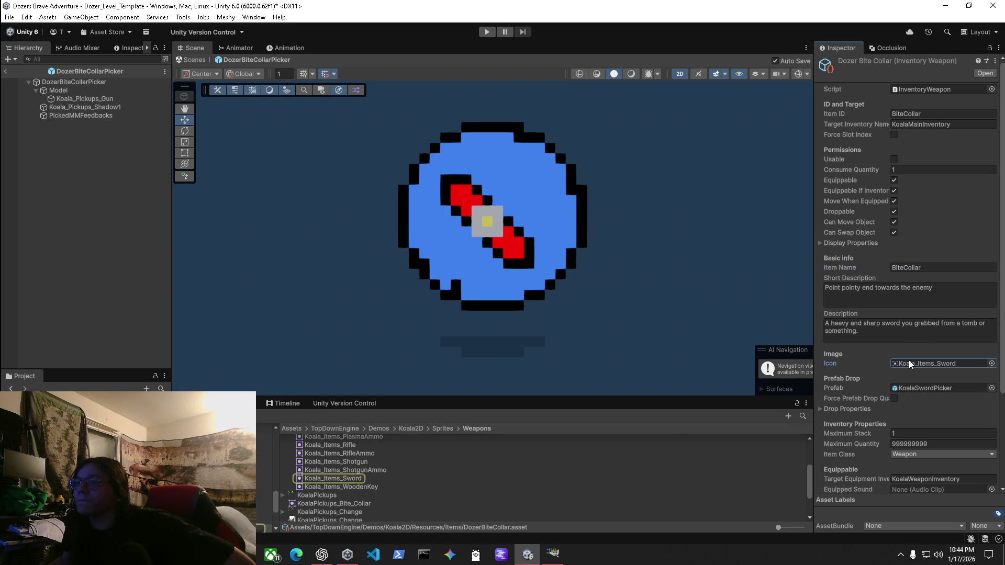
{"action": "left_click", "coordinate": [335, 478]}
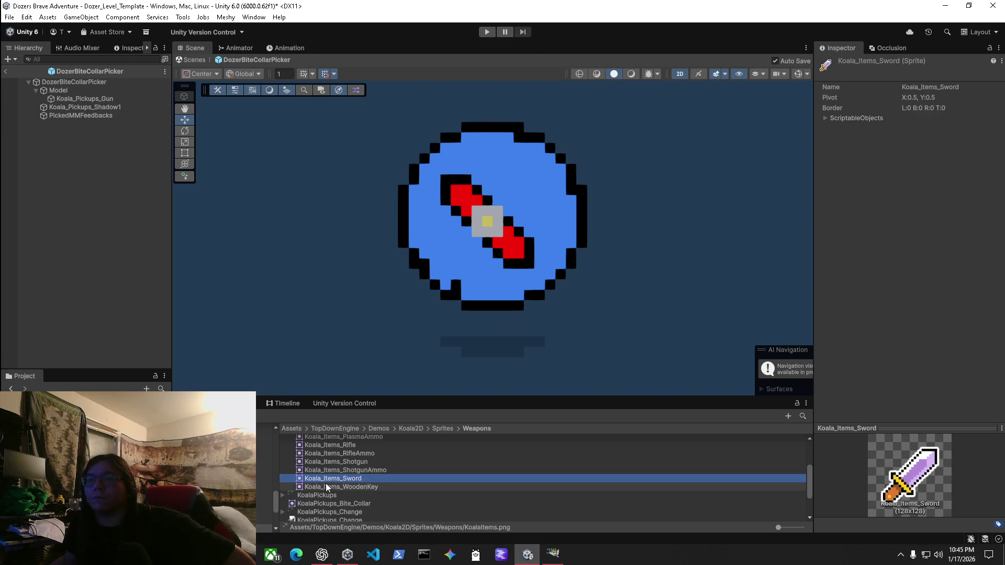
Browse the sprite slices, viewing KoalaPickups_Bite_Collar and Koala_Items_MetalKey.
{"action": "scroll", "coordinate": [304, 503], "scroll_direction": "up", "scroll_amount": 2}
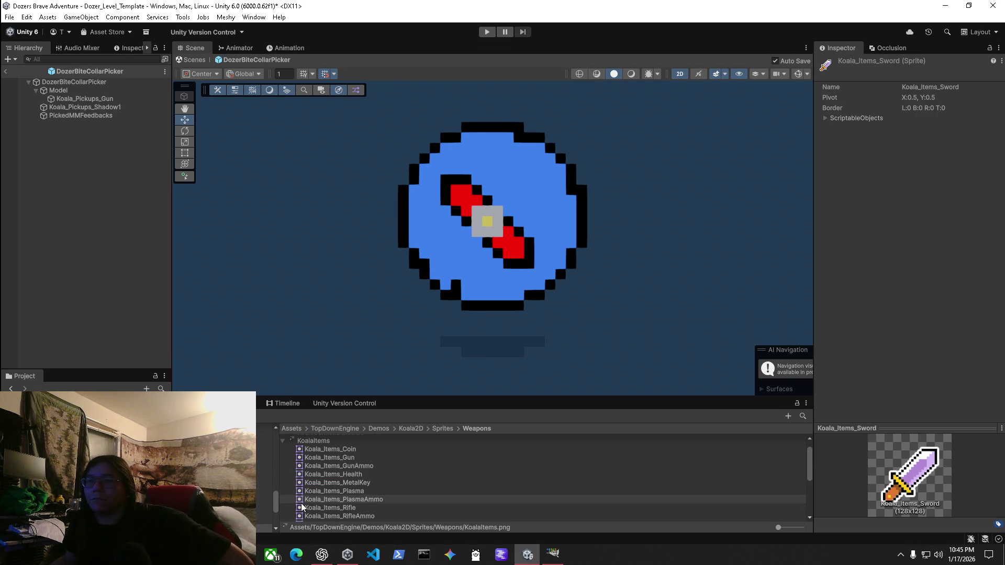
{"action": "scroll", "coordinate": [305, 501], "scroll_direction": "down", "scroll_amount": 3}
{"action": "scroll", "coordinate": [307, 501], "scroll_direction": "up", "scroll_amount": 2}
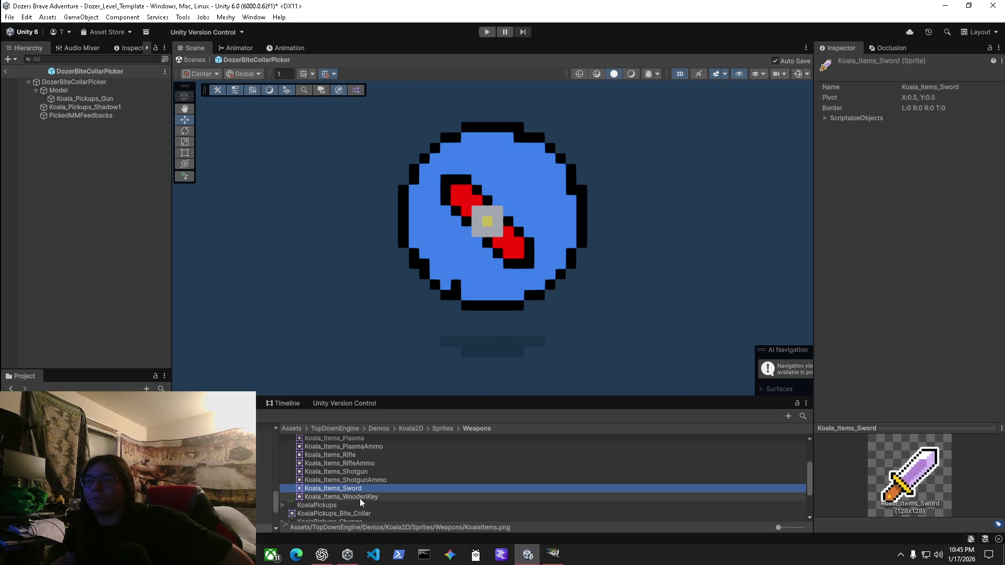
{"action": "scroll", "coordinate": [332, 515], "scroll_direction": "down", "scroll_amount": 1}
{"action": "left_click", "coordinate": [335, 510]}
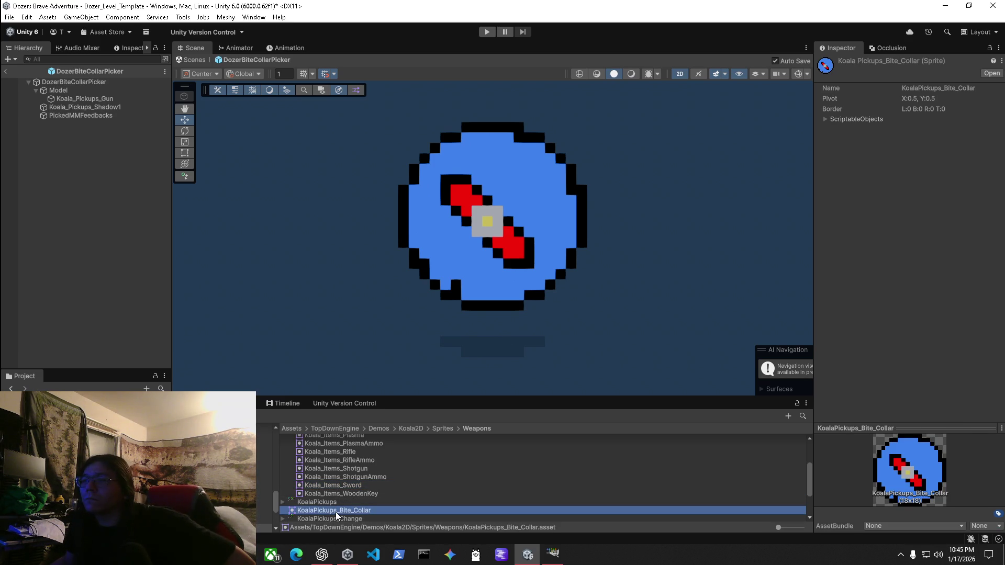
{"action": "scroll", "coordinate": [336, 510], "scroll_direction": "up", "scroll_amount": 2}
{"action": "left_click", "coordinate": [347, 458]}
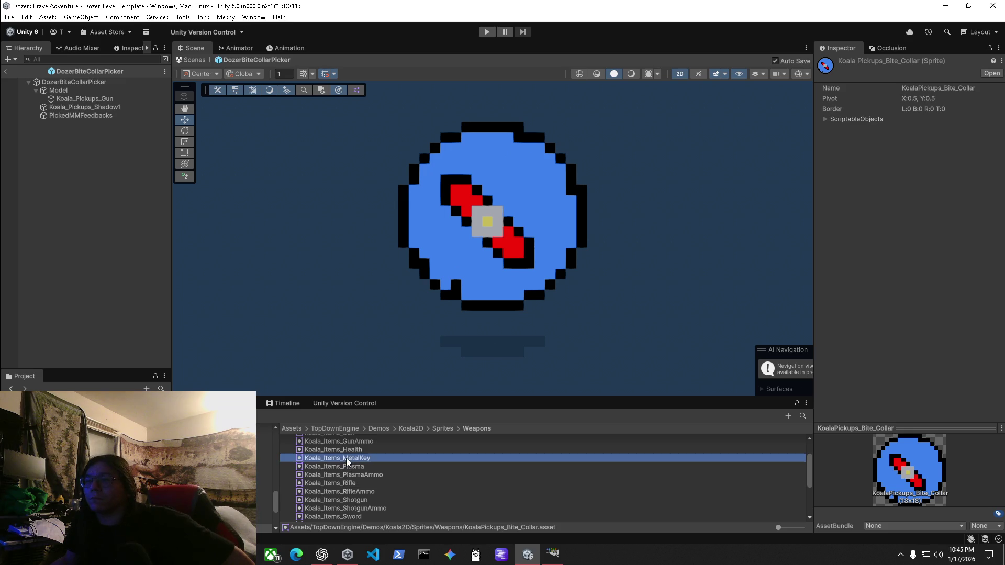
{"action": "scroll", "coordinate": [343, 462], "scroll_direction": "up", "scroll_amount": 2}
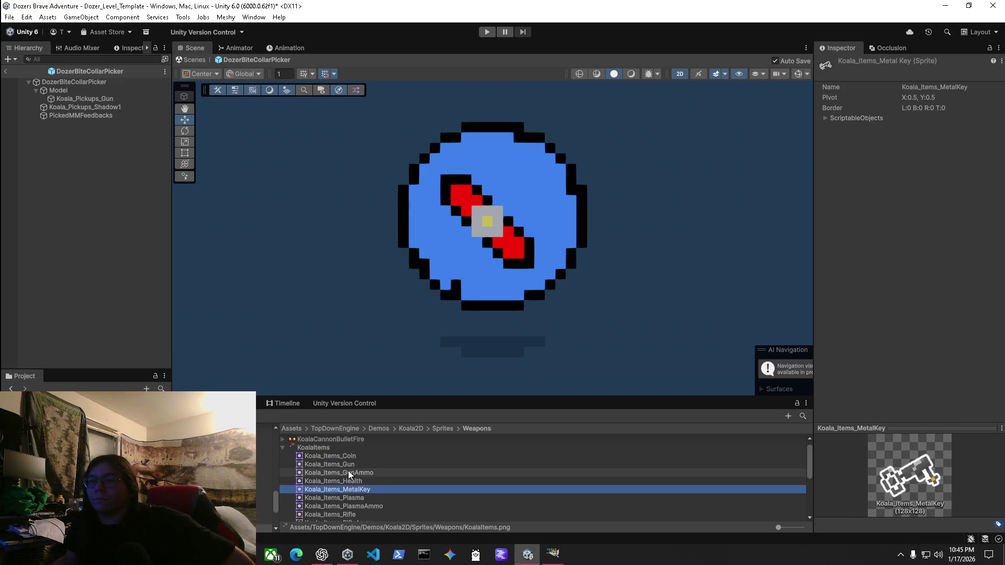
Duplicate the KoalaItems sprite sheet and name the copy DozerItems.
{"action": "left_click", "coordinate": [281, 447]}
{"action": "left_click", "coordinate": [300, 447]}
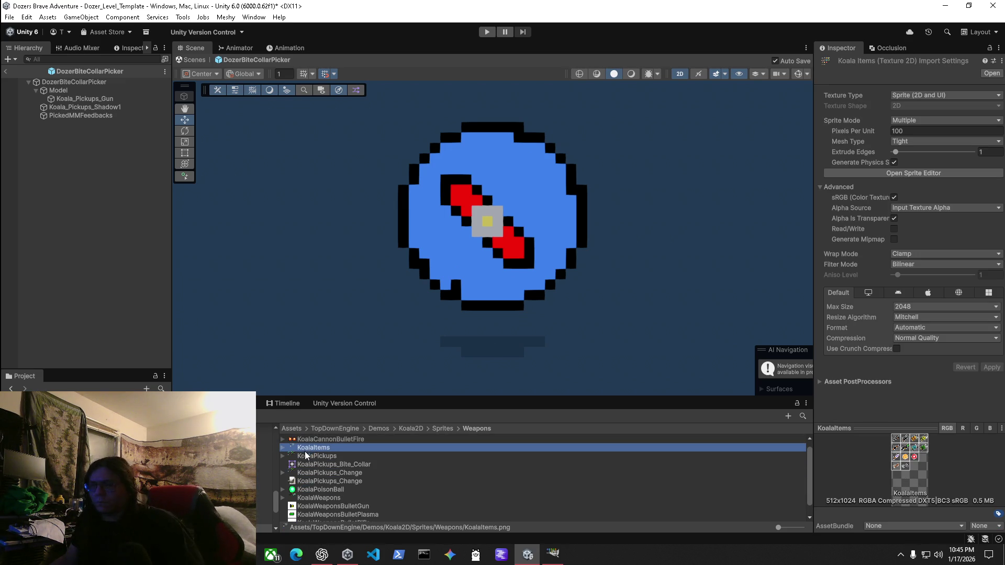
{"action": "key", "text": "ctrl+d"}
{"action": "left_click", "coordinate": [313, 462]}
{"action": "type", "text": "DozerItems"}
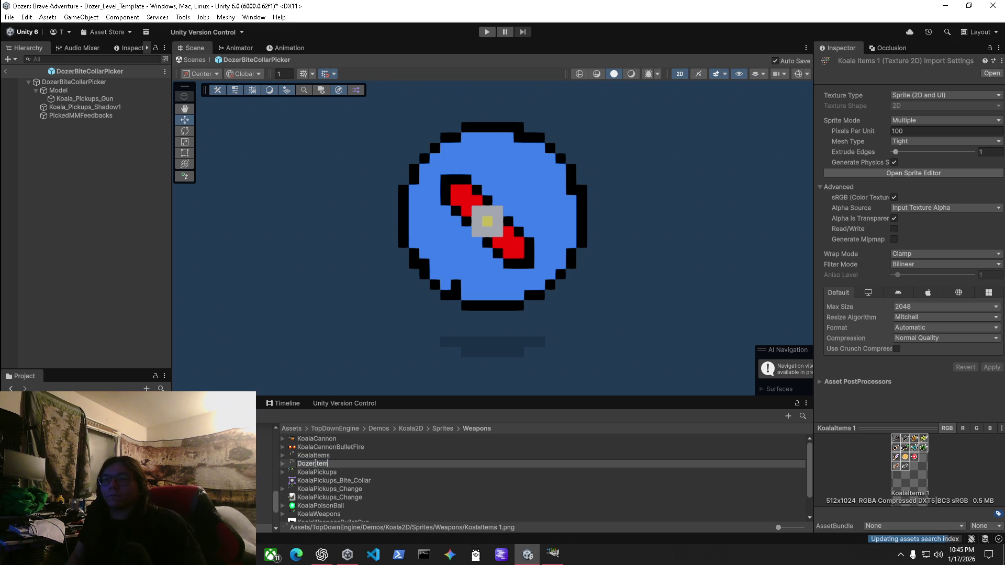
{"action": "key", "text": "Return"}
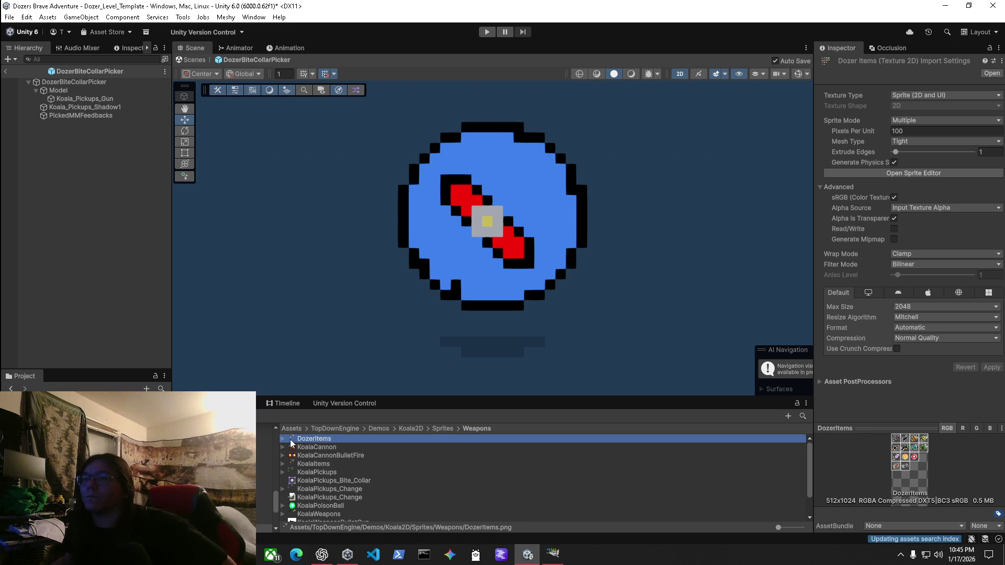
Expand DozerItems to list its sprite slices and inspect its import settings.
{"action": "left_click", "coordinate": [283, 439]}
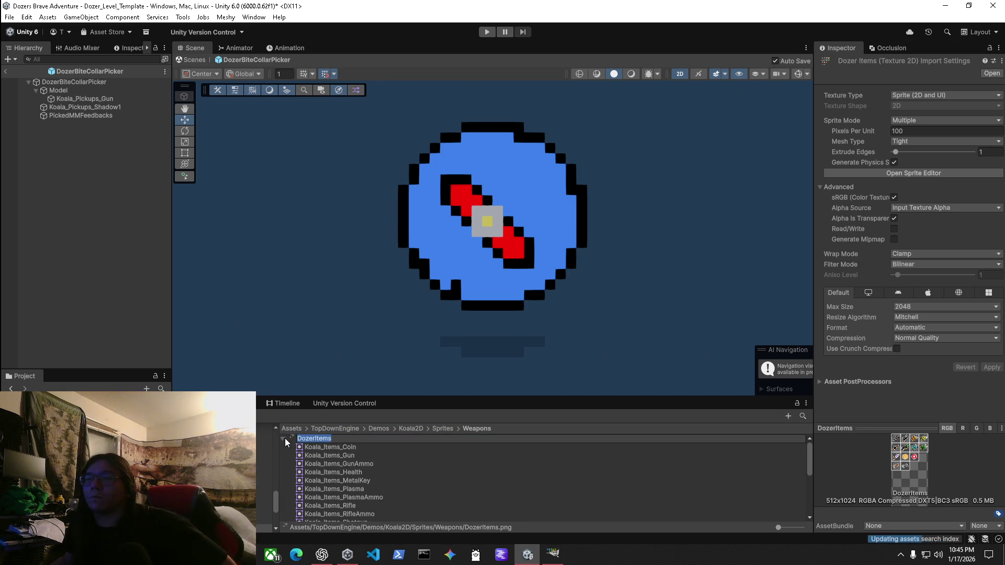
{"action": "left_click", "coordinate": [314, 445]}
{"action": "left_click", "coordinate": [321, 438]}
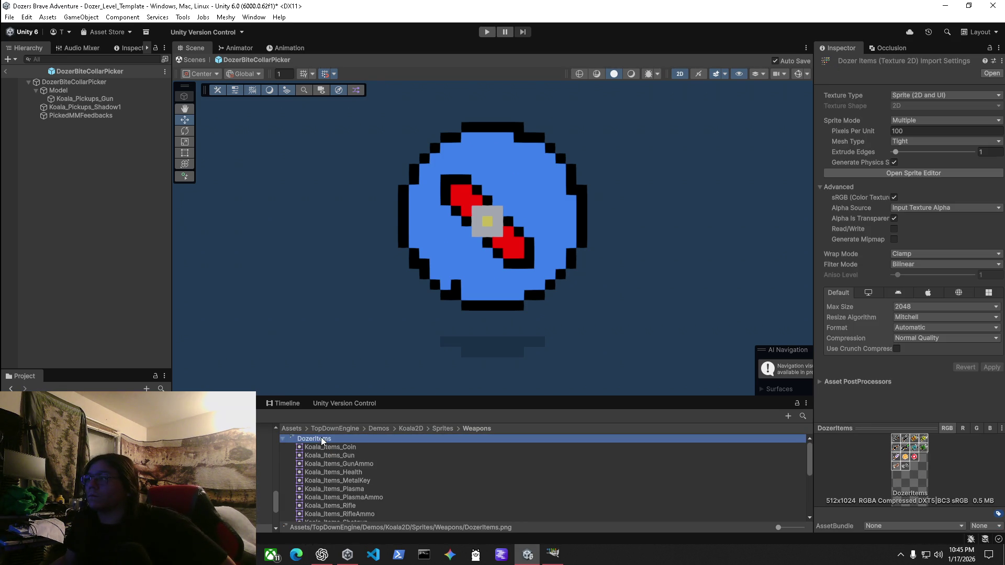
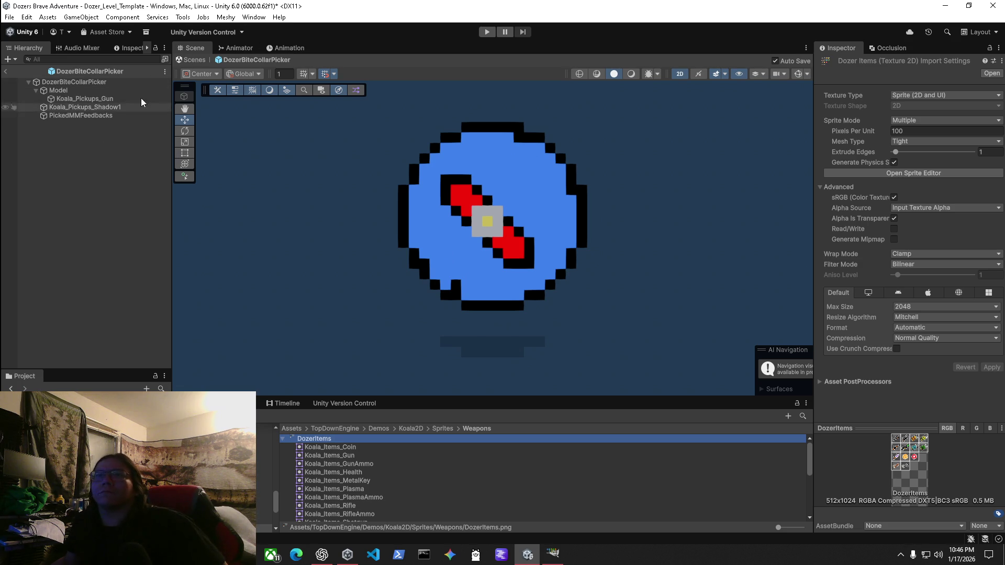
Exit prefab mode and locate the KoalaSwordPicker prefab from the sword pickup in the level.
{"action": "left_click", "coordinate": [202, 61]}
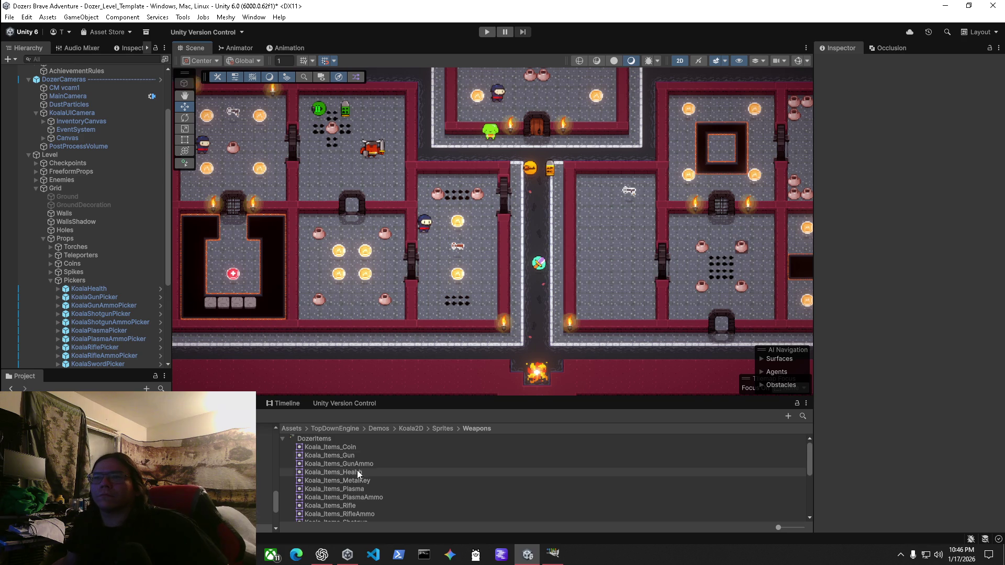
{"action": "left_click", "coordinate": [282, 438]}
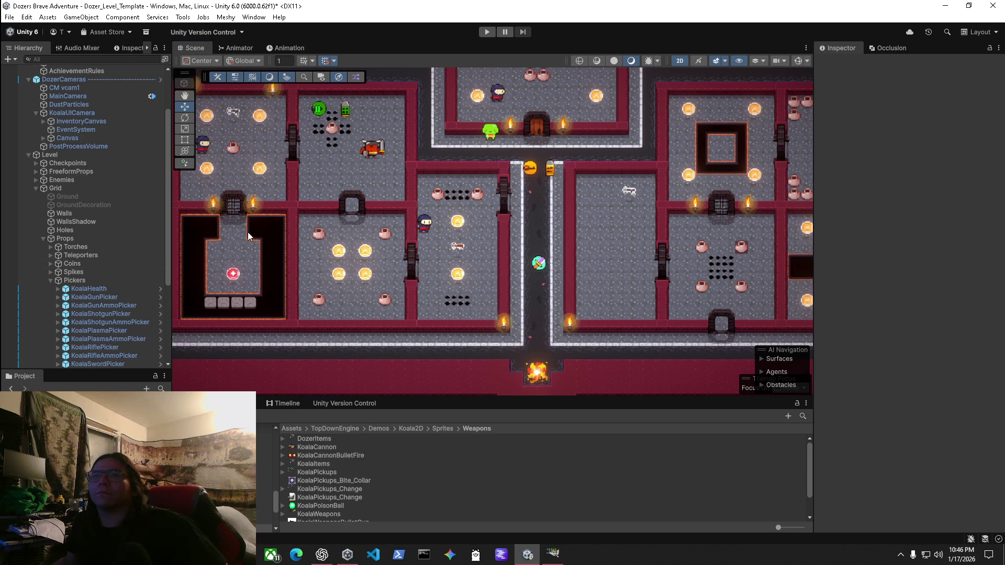
{"action": "left_click", "coordinate": [538, 263]}
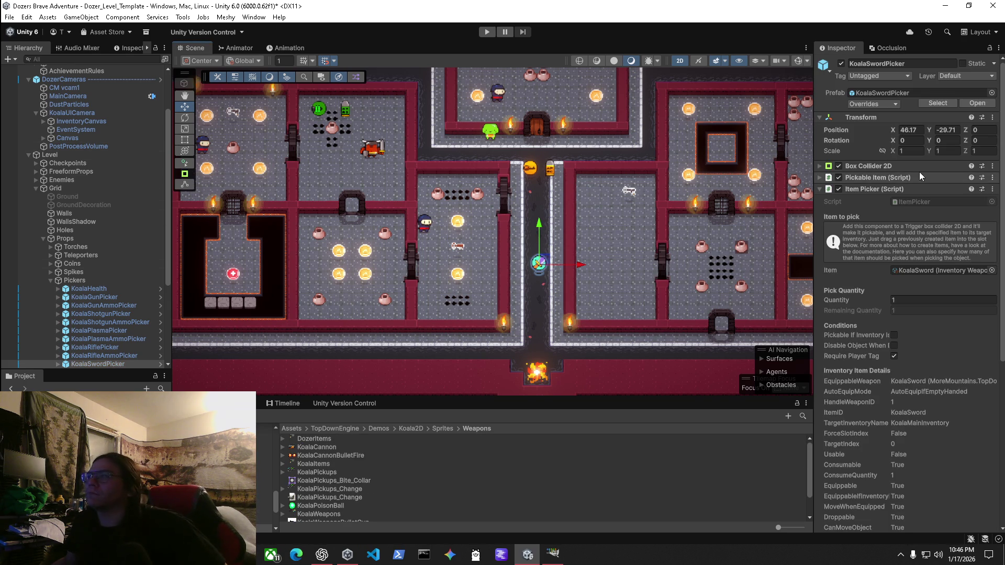
{"action": "left_click", "coordinate": [889, 93]}
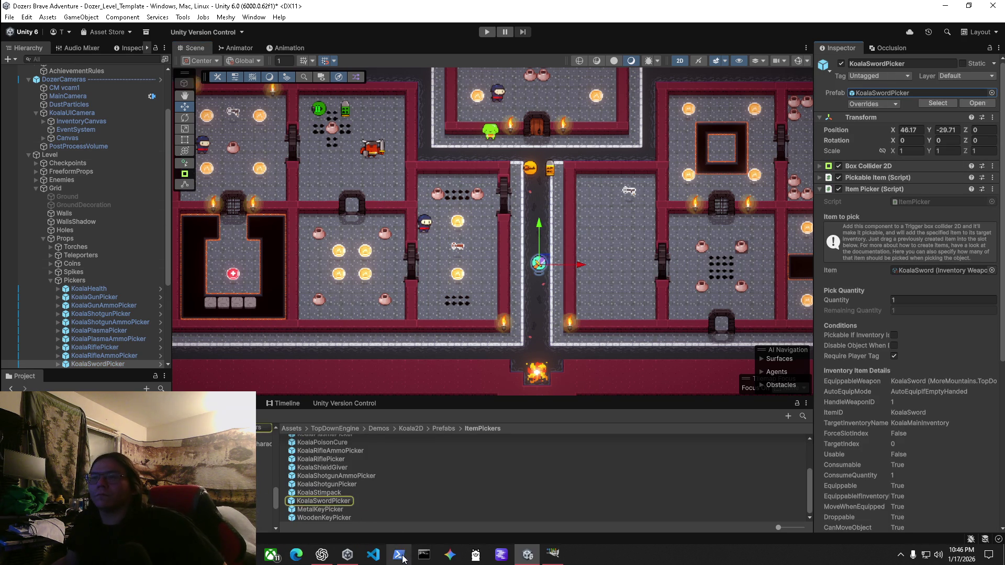
Place a DozerBiteCollarPicker instance in the level just above the sword pickup.
{"action": "scroll", "coordinate": [335, 497], "scroll_direction": "up", "scroll_amount": 5}
{"action": "left_click_drag", "start_coordinate": [492, 335], "coordinate": [538, 243]}
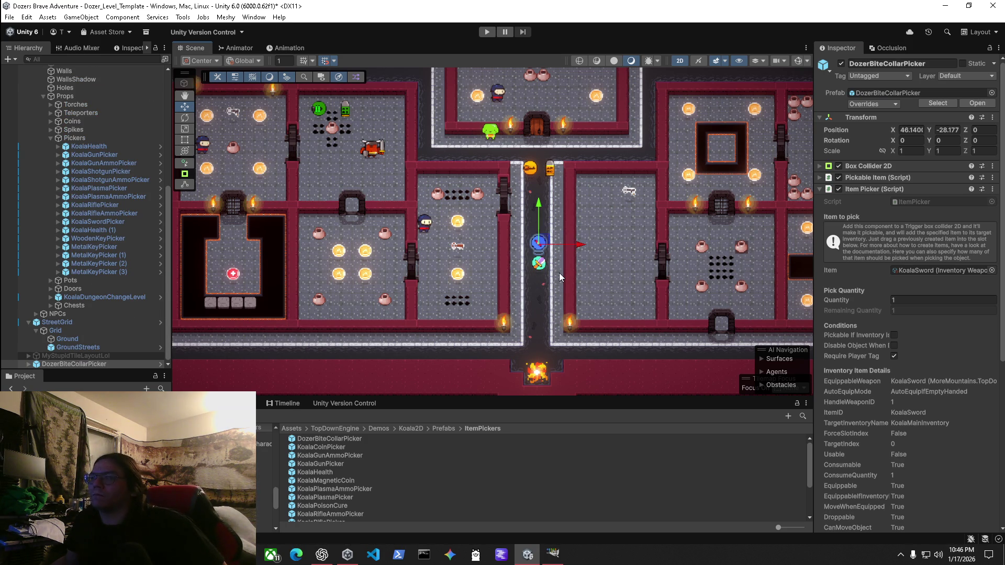
{"action": "left_click", "coordinate": [915, 269]}
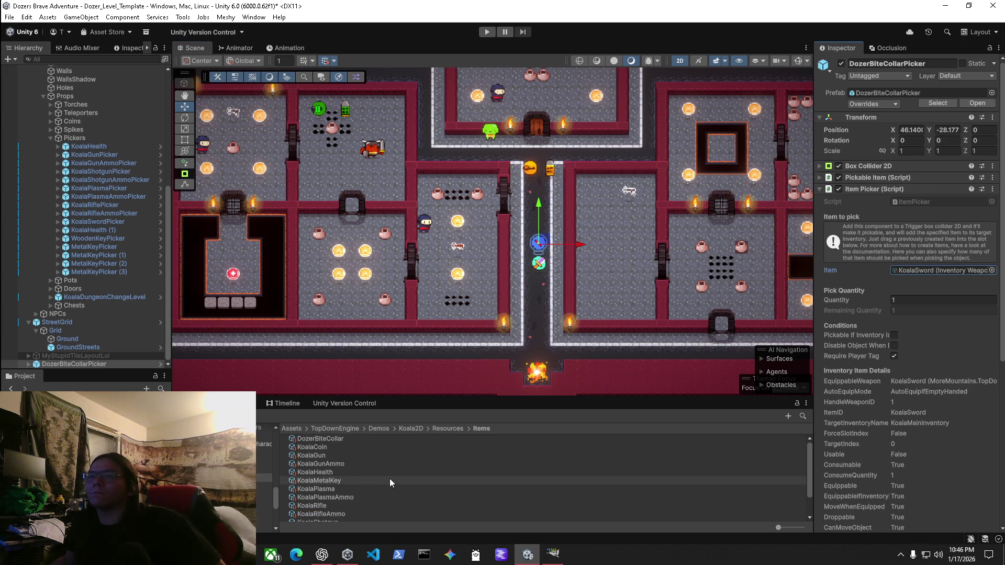
Set the picker's Item to DozerBiteCollar and apply the Item Picker change to its prefab.
{"action": "left_click_drag", "start_coordinate": [330, 439], "coordinate": [911, 273]}
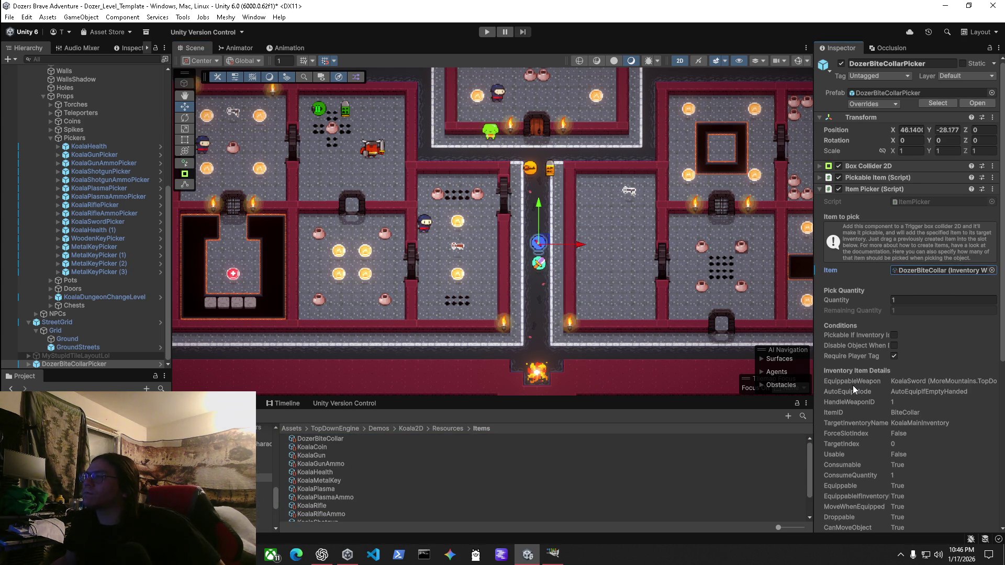
{"action": "scroll", "coordinate": [853, 388], "scroll_direction": "down", "scroll_amount": 1}
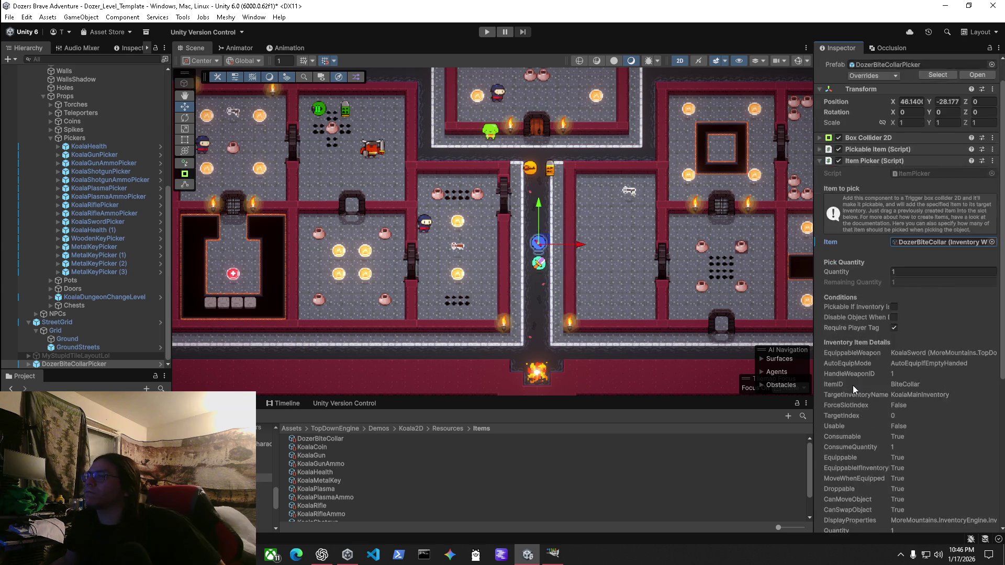
{"action": "left_click", "coordinate": [993, 162]}
{"action": "mouse_move", "coordinate": [937, 183]}
{"action": "left_click", "coordinate": [816, 184]}
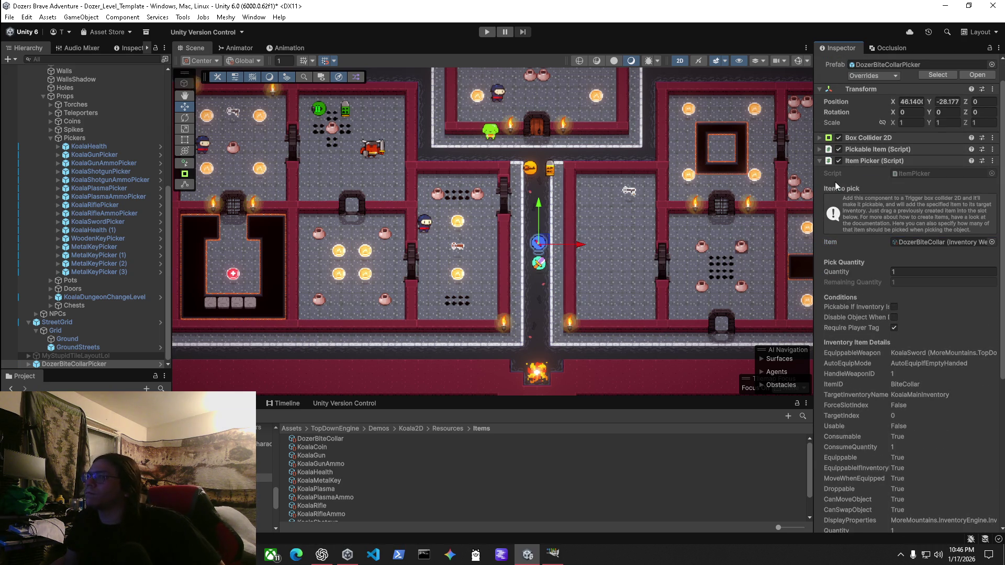
{"action": "scroll", "coordinate": [843, 347], "scroll_direction": "down", "scroll_amount": 8}
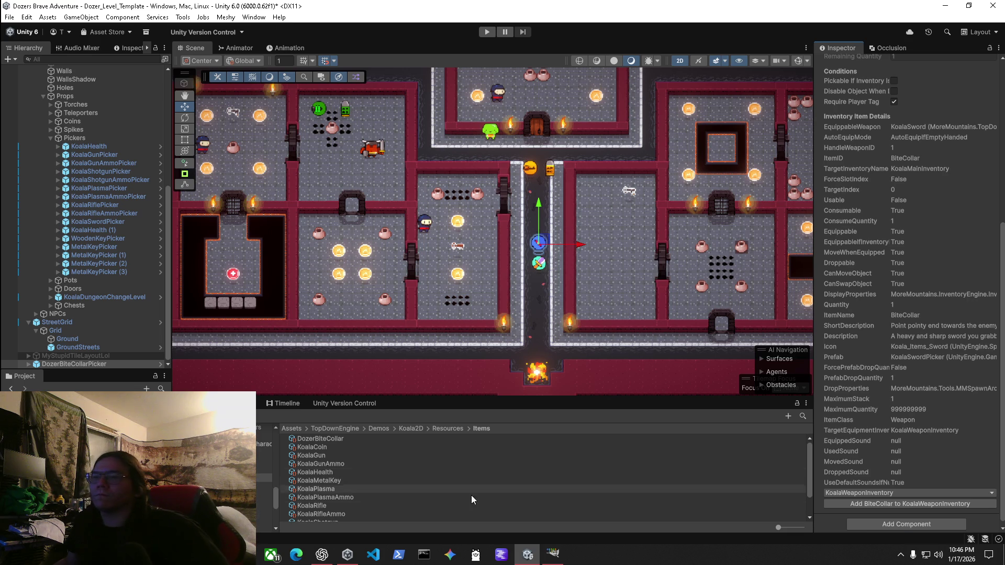
Make DozerBiteCollarPicker the DozerBiteCollar item's Prefab Drop and expand Drop Properties.
{"action": "left_click", "coordinate": [318, 439]}
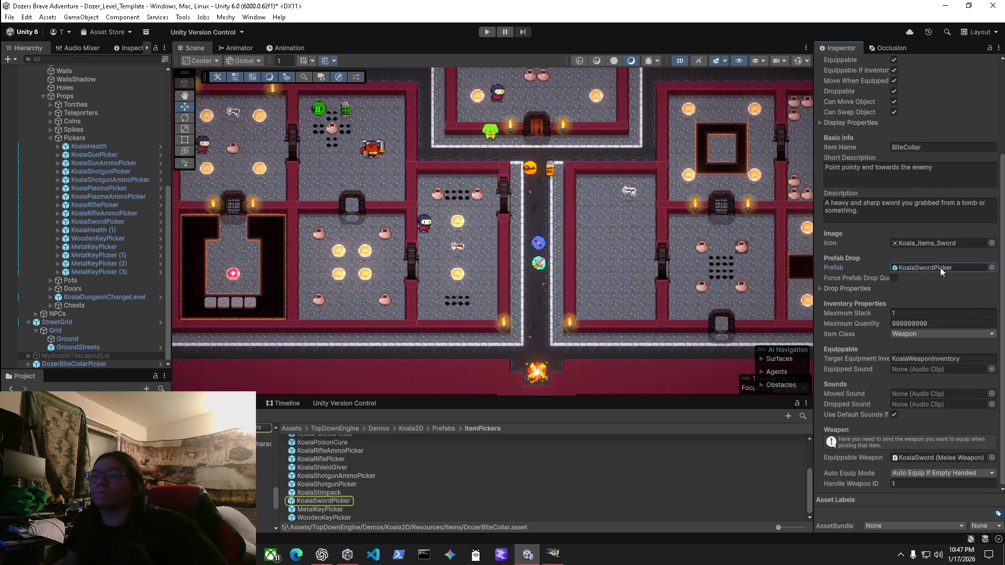
{"action": "scroll", "coordinate": [375, 484], "scroll_direction": "up", "scroll_amount": 3}
{"action": "mouse_move", "coordinate": [330, 438]}
{"action": "left_mouse_down"}
{"action": "mouse_move", "coordinate": [622, 404]}
{"action": "mouse_move", "coordinate": [902, 267]}
{"action": "left_mouse_up"}
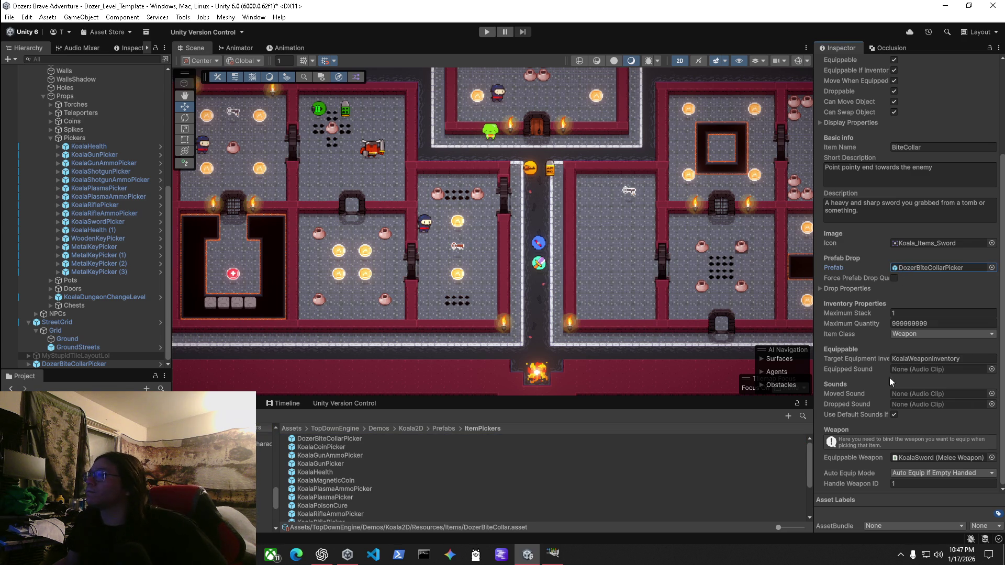
{"action": "left_click", "coordinate": [820, 291]}
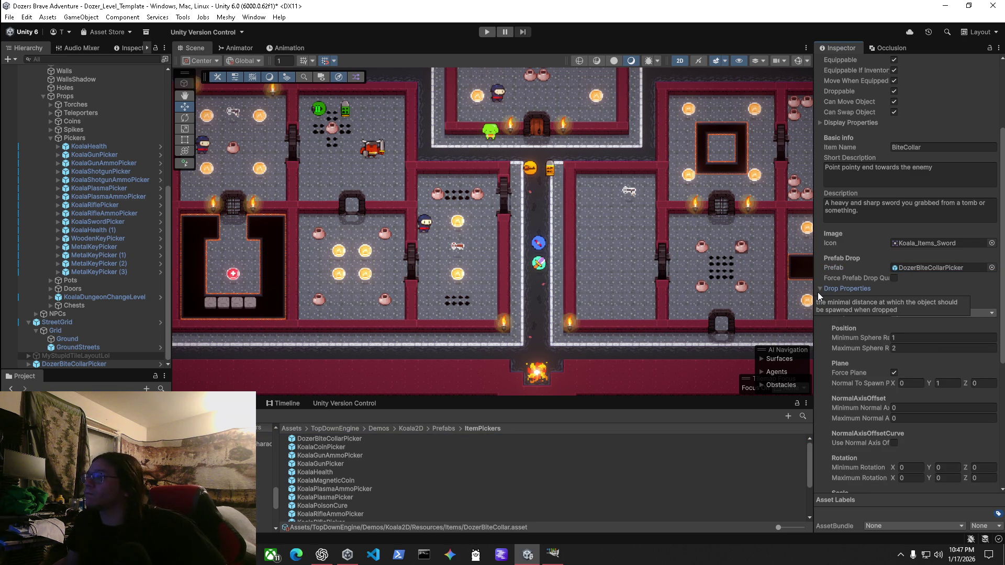
Locate the item's icon sprite and the KoalaSword weapon prefab it equips.
{"action": "left_click", "coordinate": [933, 243]}
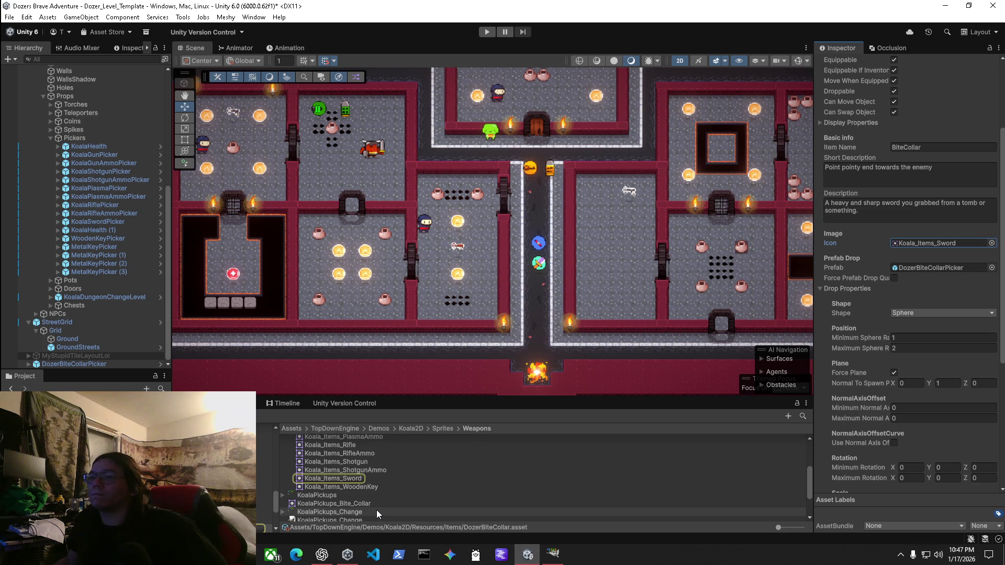
{"action": "scroll", "coordinate": [376, 494], "scroll_direction": "up", "scroll_amount": 3}
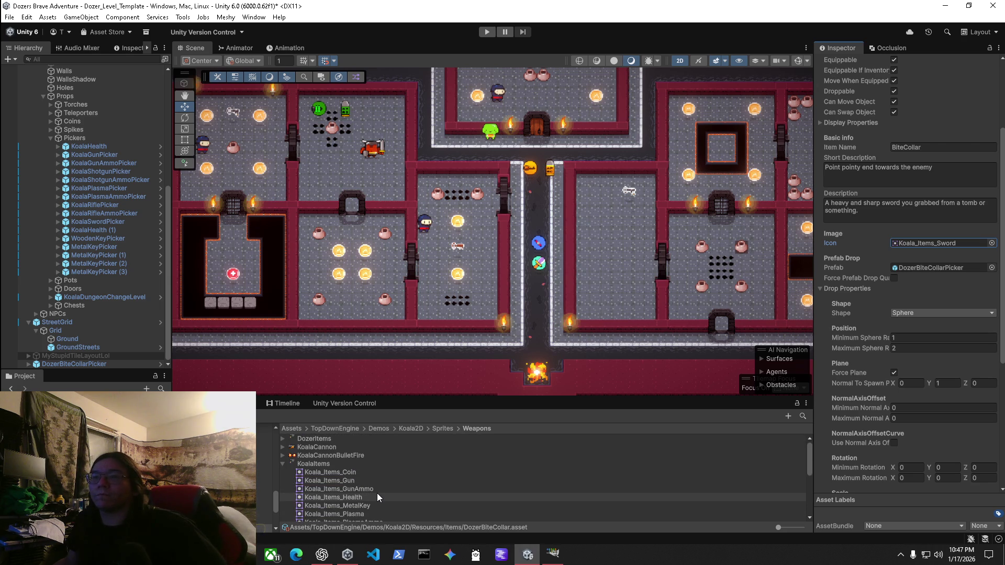
{"action": "scroll", "coordinate": [896, 277], "scroll_direction": "down", "scroll_amount": 3}
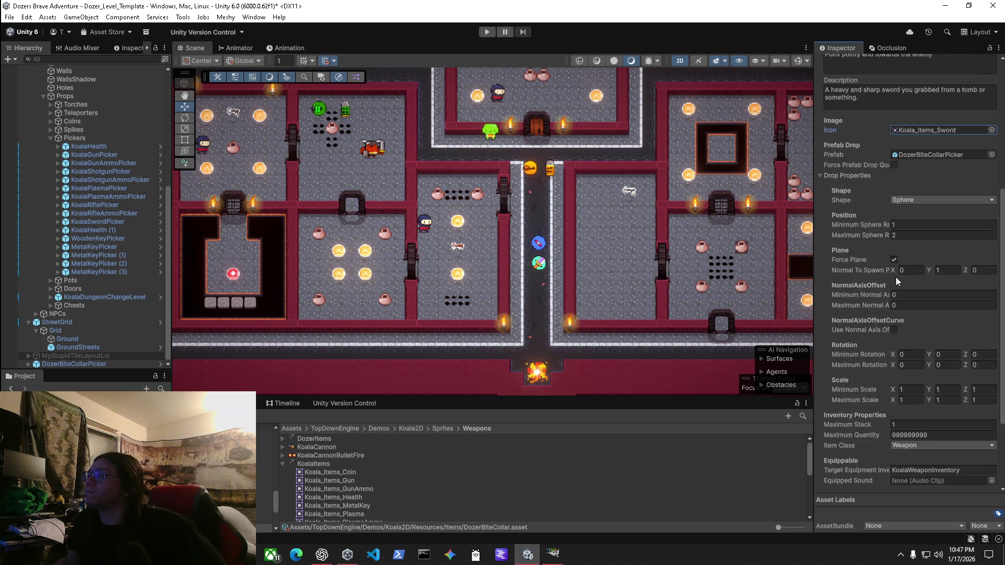
{"action": "scroll", "coordinate": [896, 278], "scroll_direction": "down", "scroll_amount": 3}
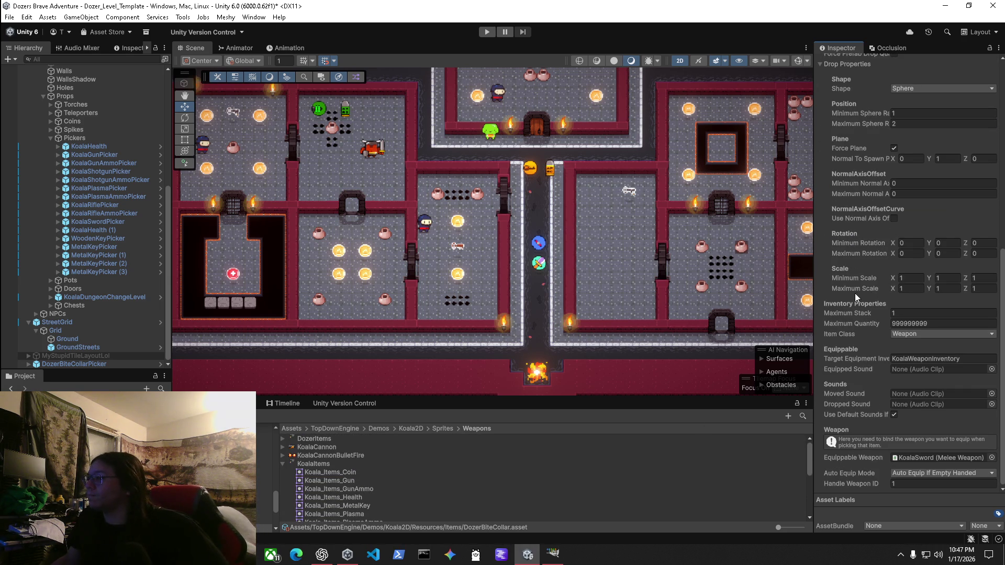
{"action": "left_click", "coordinate": [917, 458]}
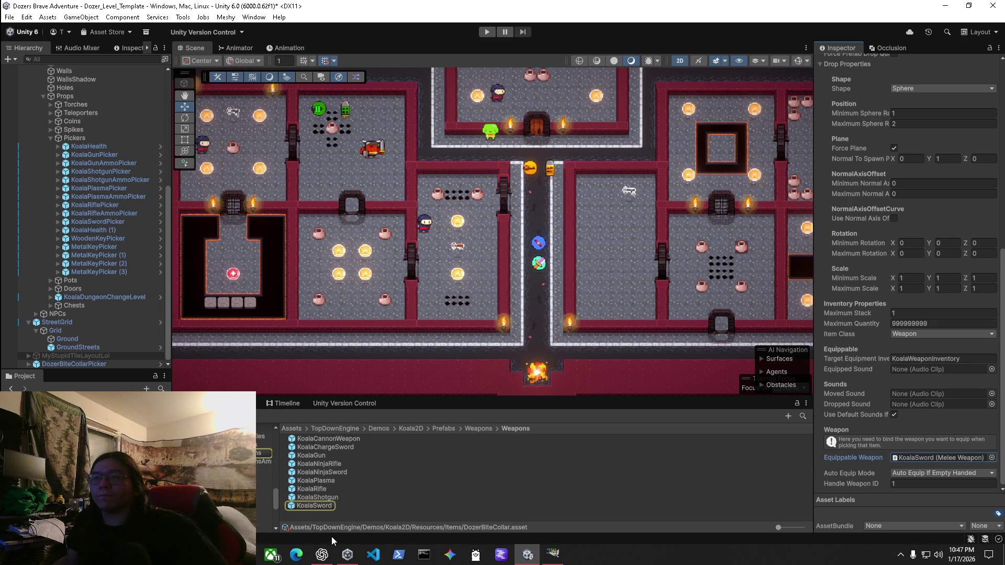
Duplicate the KoalaSword weapon prefab and name the copy DozerBite.
{"action": "left_click", "coordinate": [314, 507]}
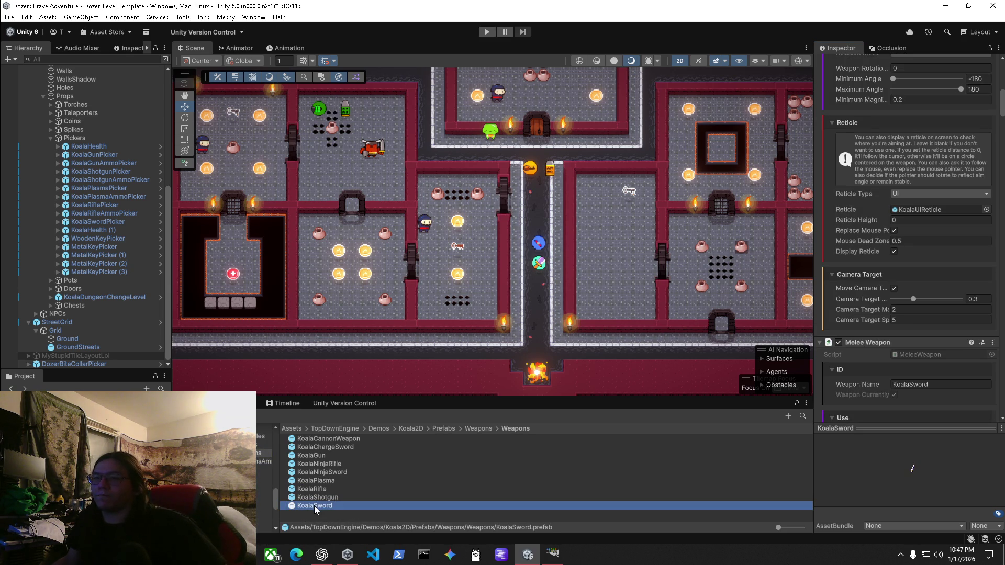
{"action": "key", "text": "ctrl+d"}
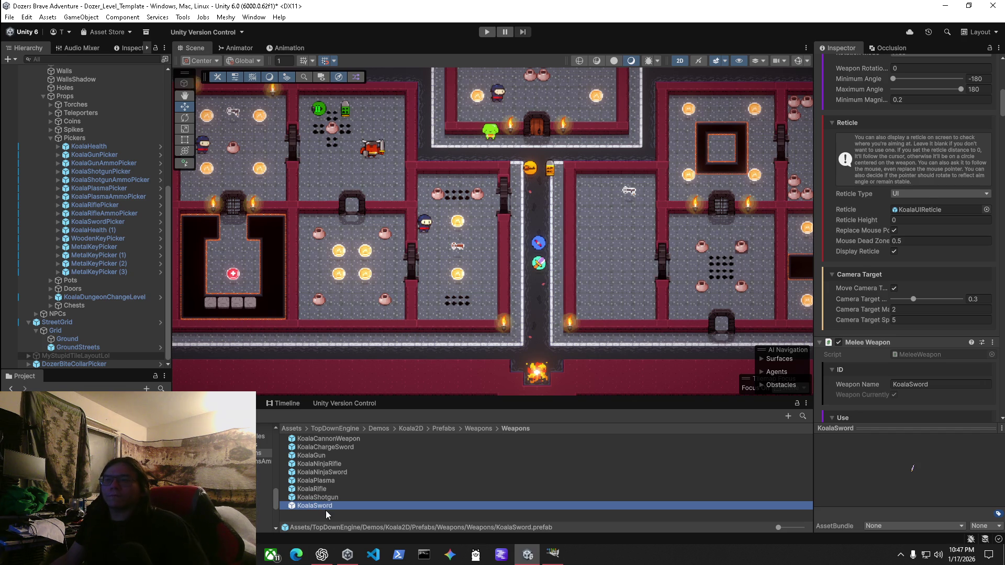
{"action": "left_click", "coordinate": [322, 515]}
{"action": "type", "text": "DozerBite"}
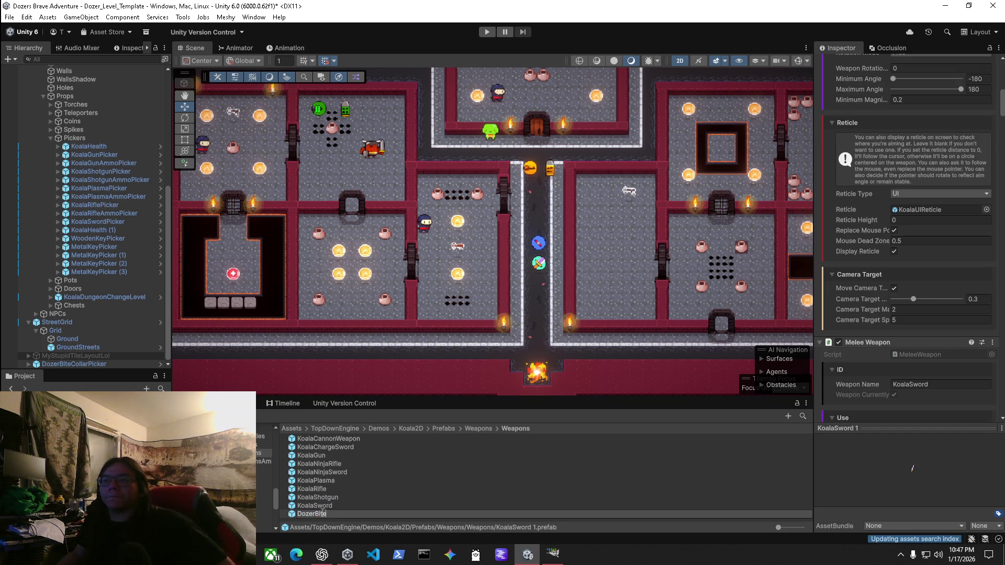
{"action": "key", "text": "Return"}
Set the first Melee Weapon's Weapon Name to BiteCollar.
{"action": "scroll", "coordinate": [889, 267], "scroll_direction": "up", "scroll_amount": 5}
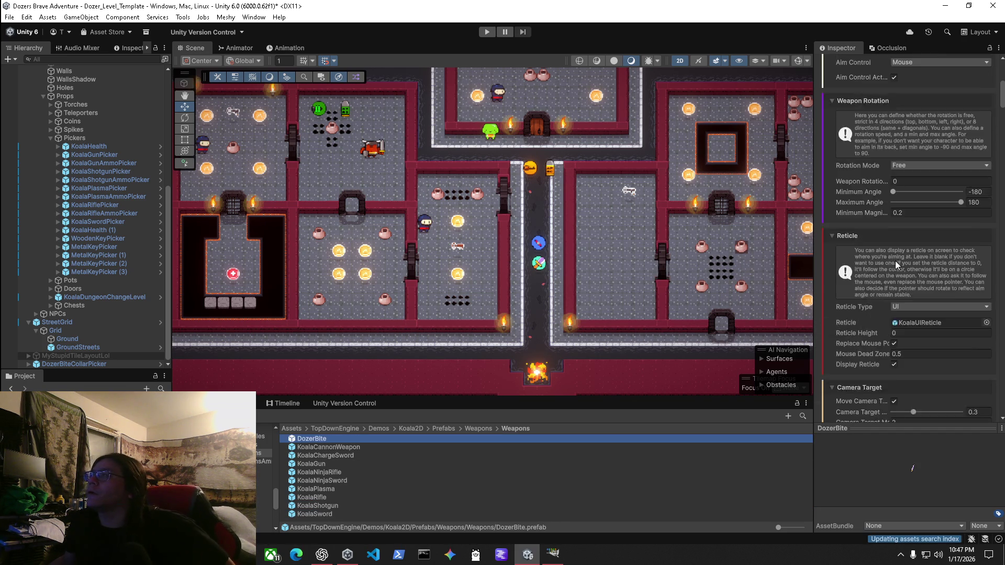
{"action": "scroll", "coordinate": [884, 277], "scroll_direction": "up", "scroll_amount": 5}
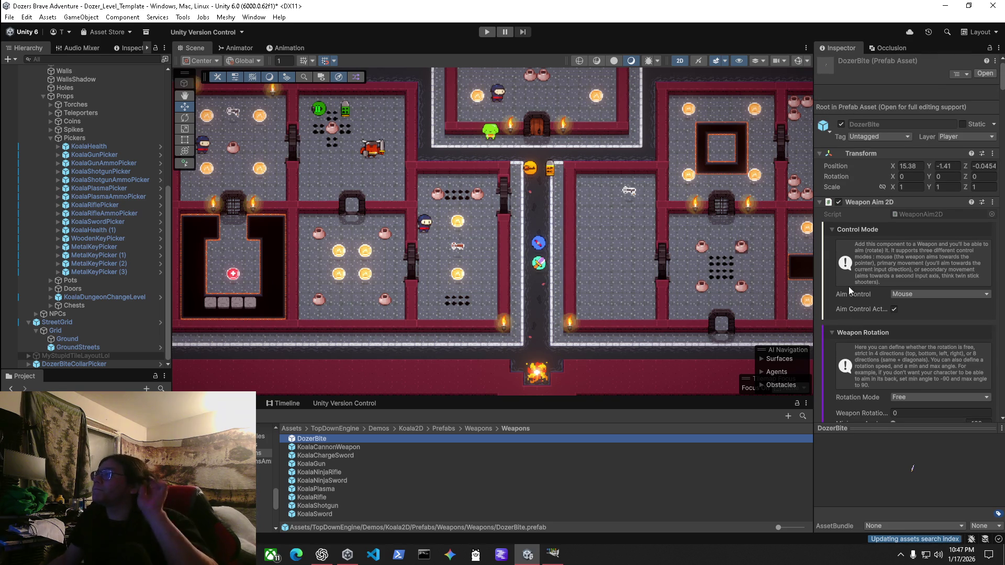
{"action": "scroll", "coordinate": [881, 293], "scroll_direction": "down", "scroll_amount": 5}
{"action": "scroll", "coordinate": [880, 293], "scroll_direction": "down", "scroll_amount": 8}
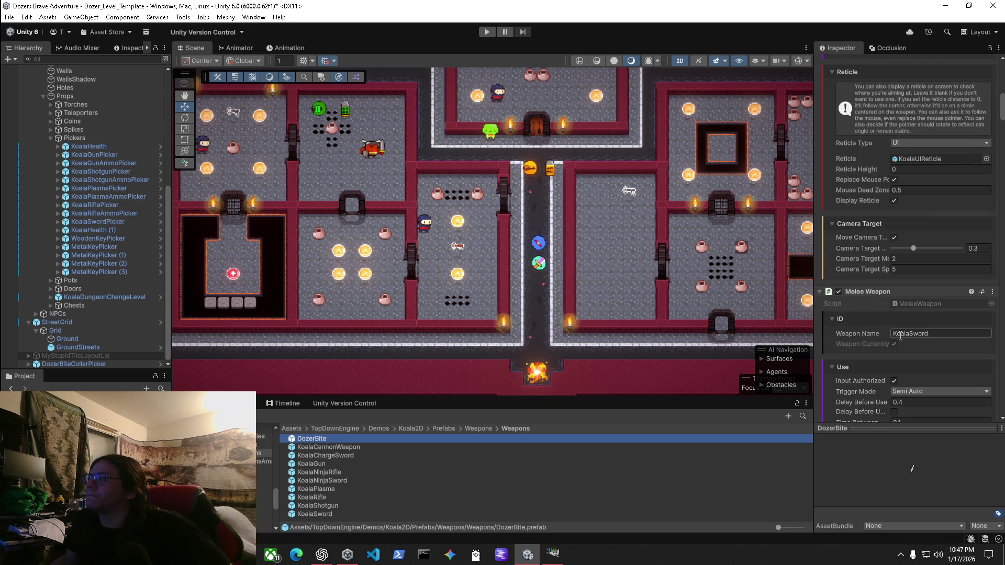
{"action": "left_click", "coordinate": [841, 335]}
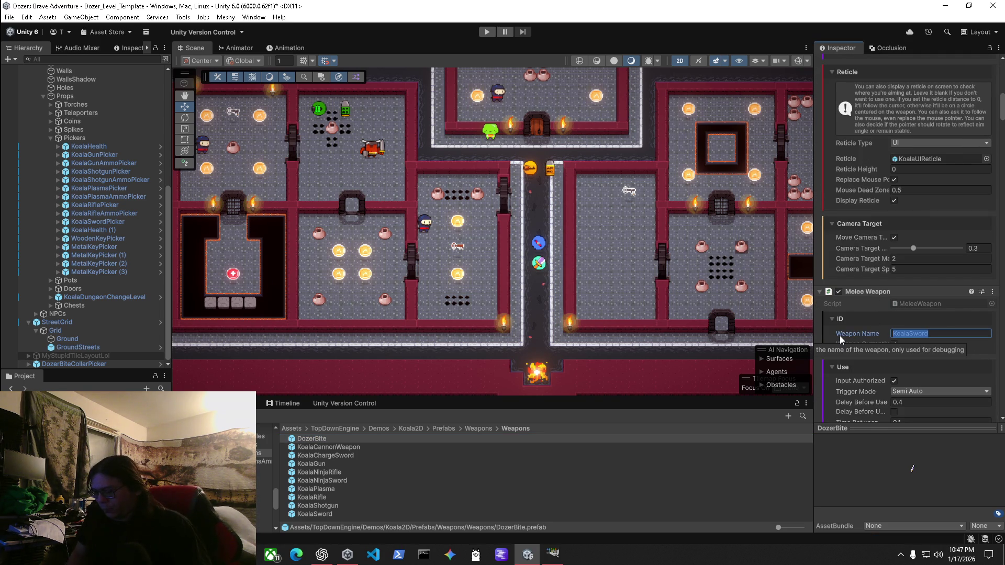
{"action": "type", "text": "B"}
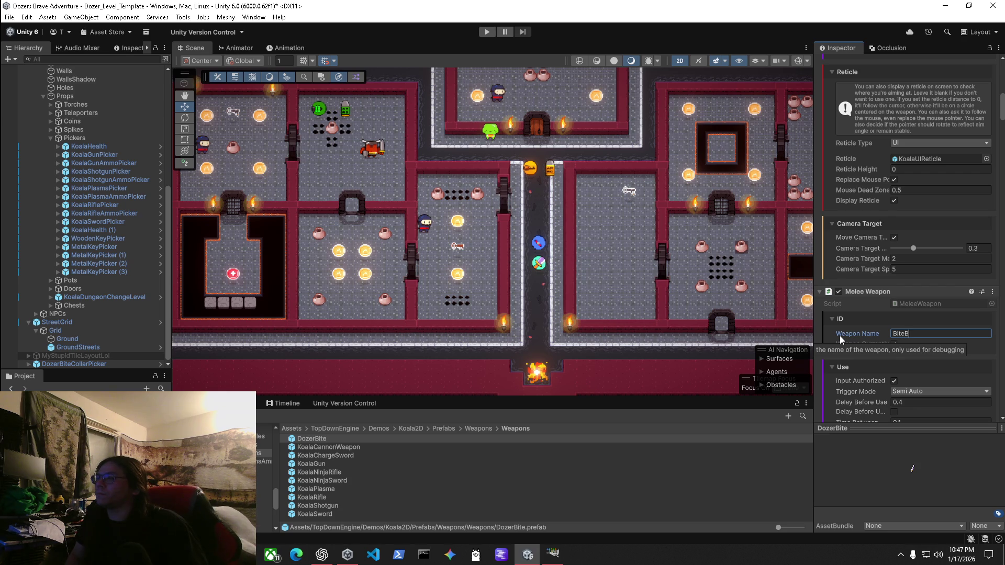
{"action": "key", "text": "BackSpace"}
{"action": "type", "text": "Collar"}
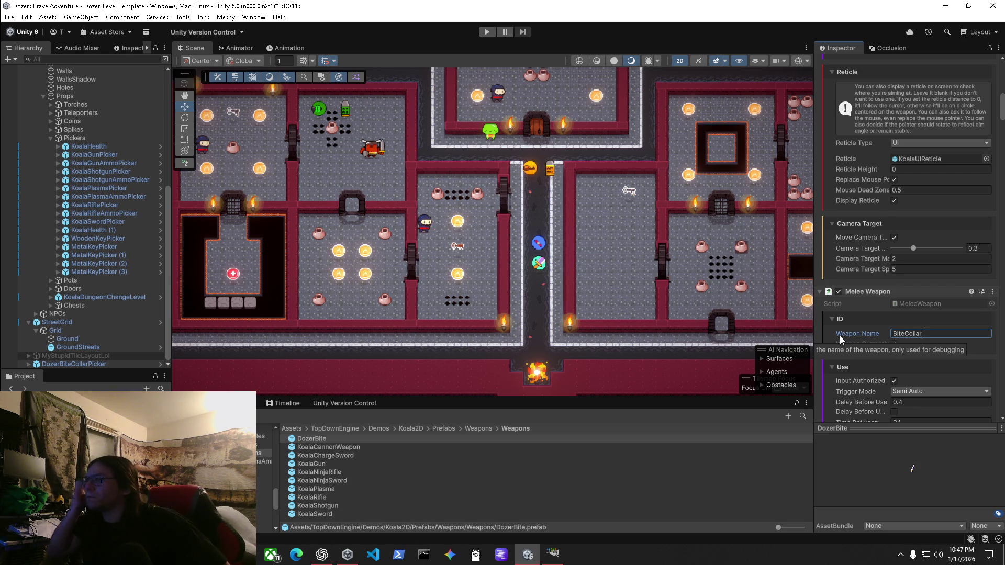
Replace KoalaSword with BiteCollar as the next Melee Weapon's Weapon Name.
{"action": "scroll", "coordinate": [912, 314], "scroll_direction": "down", "scroll_amount": 15}
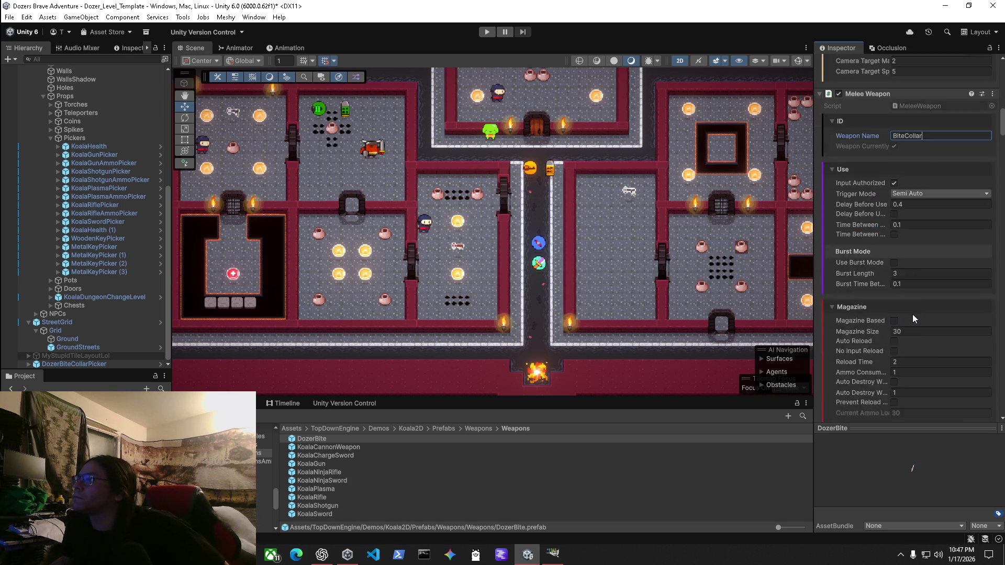
{"action": "scroll", "coordinate": [918, 312], "scroll_direction": "down", "scroll_amount": 10}
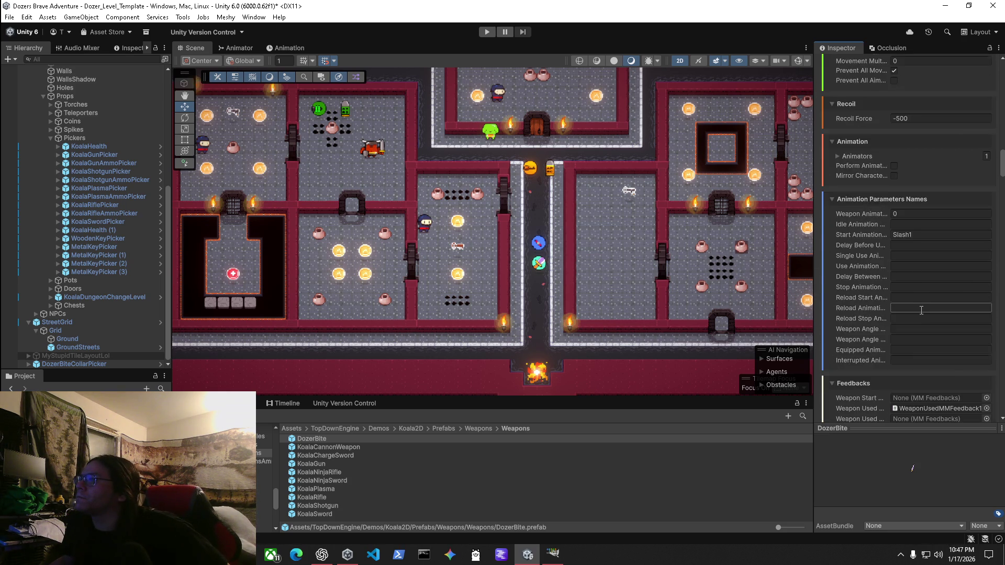
{"action": "scroll", "coordinate": [921, 323], "scroll_direction": "down", "scroll_amount": 10}
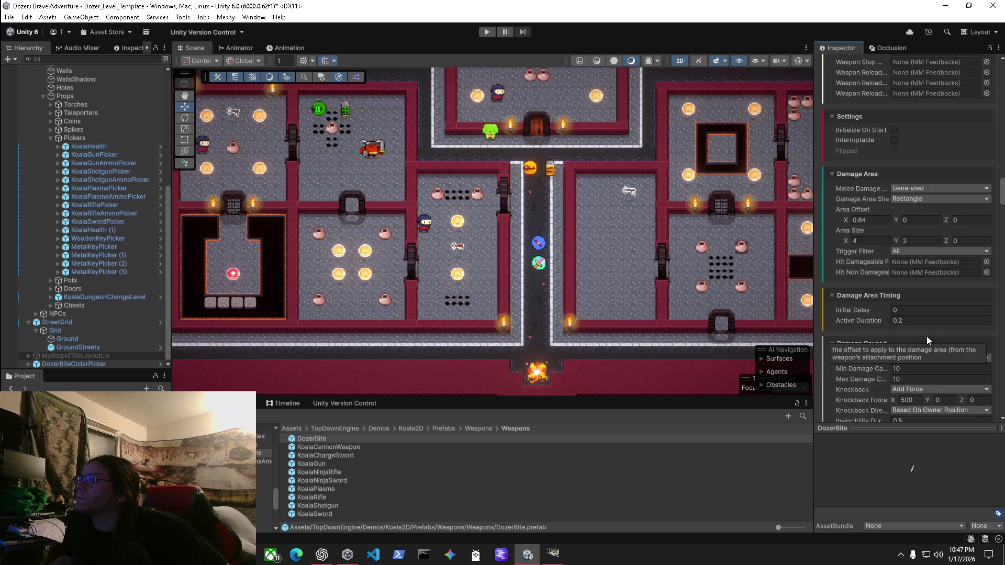
{"action": "scroll", "coordinate": [928, 337], "scroll_direction": "down", "scroll_amount": 2}
{"action": "left_click", "coordinate": [859, 326]}
{"action": "type", "text": "BiteCollar"}
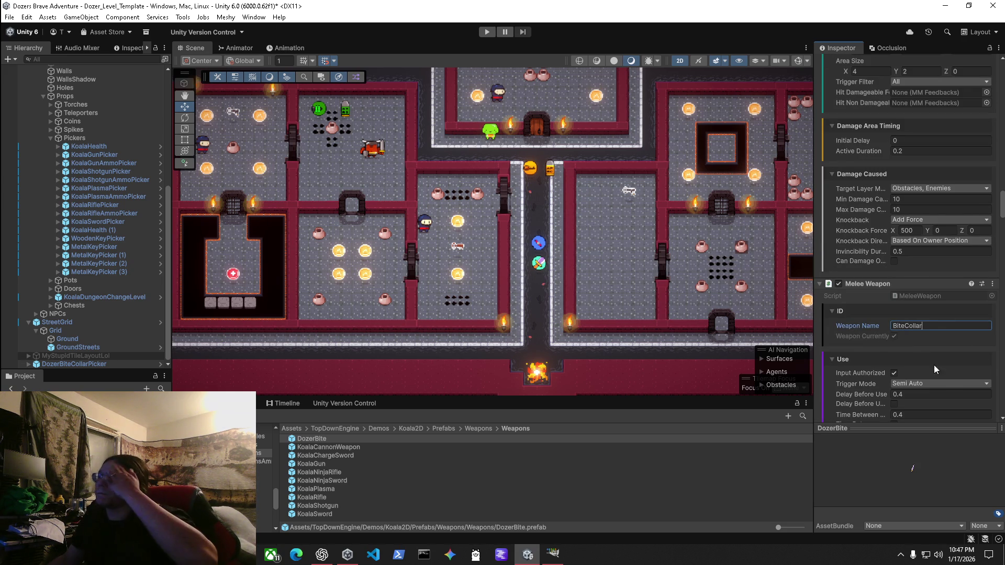
{"action": "scroll", "coordinate": [919, 358], "scroll_direction": "down", "scroll_amount": 2}
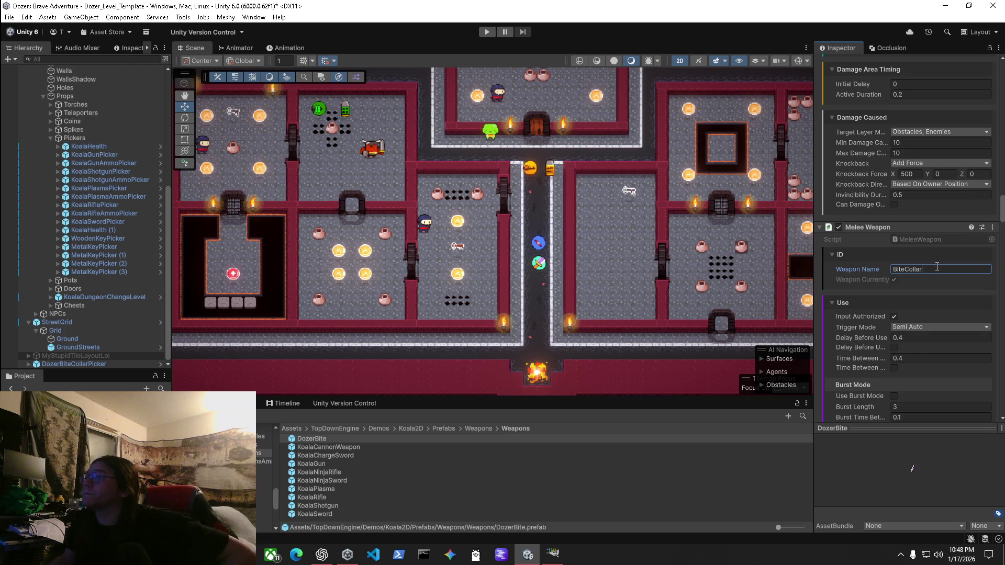
Collapse the upper components and rename the third Melee Weapon to BiteCollar.
{"action": "left_click", "coordinate": [992, 227]}
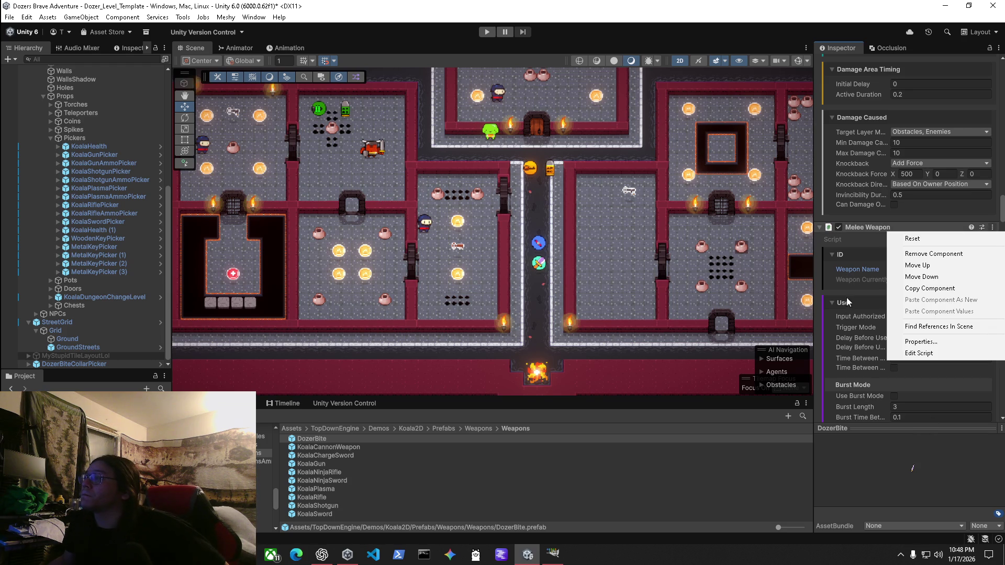
{"action": "left_click", "coordinate": [875, 226]}
{"action": "left_click", "coordinate": [875, 226]}
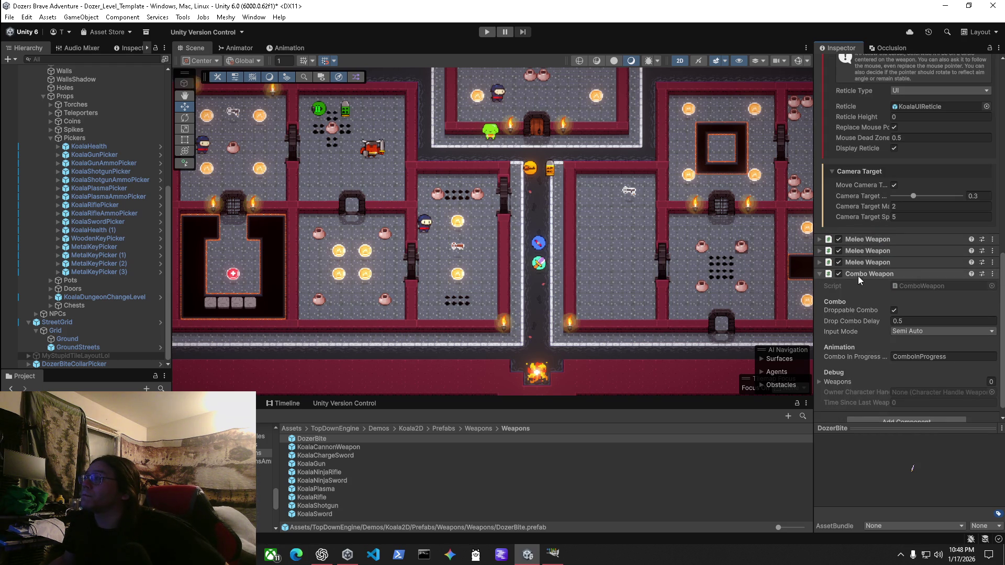
{"action": "left_click", "coordinate": [821, 276]}
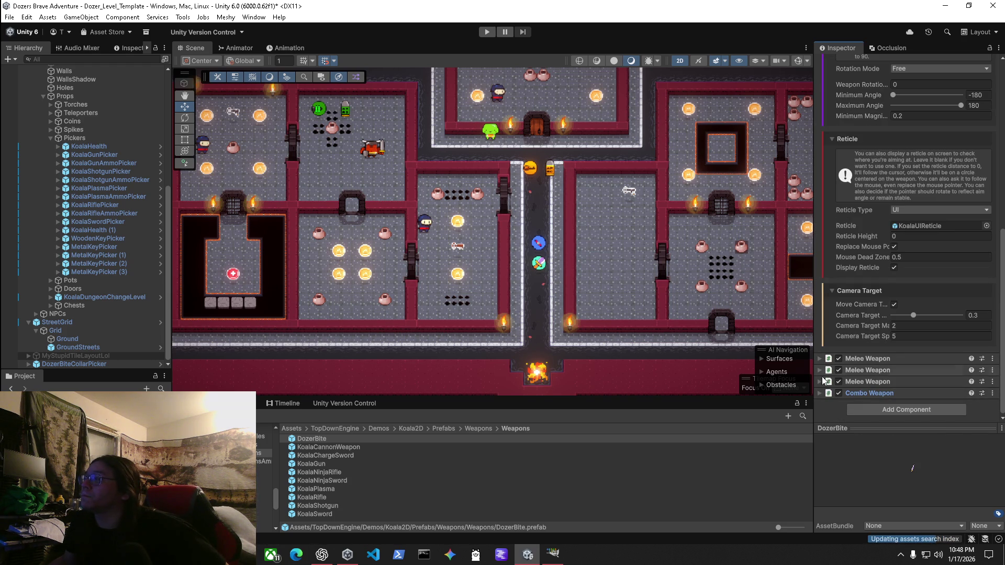
{"action": "left_click", "coordinate": [820, 383]}
{"action": "scroll", "coordinate": [821, 382], "scroll_direction": "down", "scroll_amount": 5}
{"action": "left_click", "coordinate": [937, 282]}
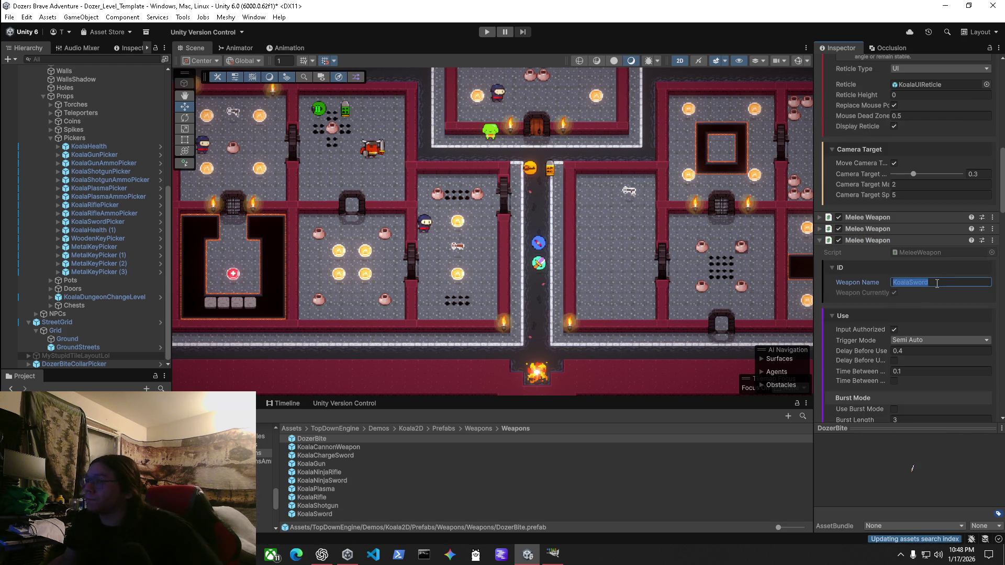
{"action": "type", "text": "BiteCollar"}
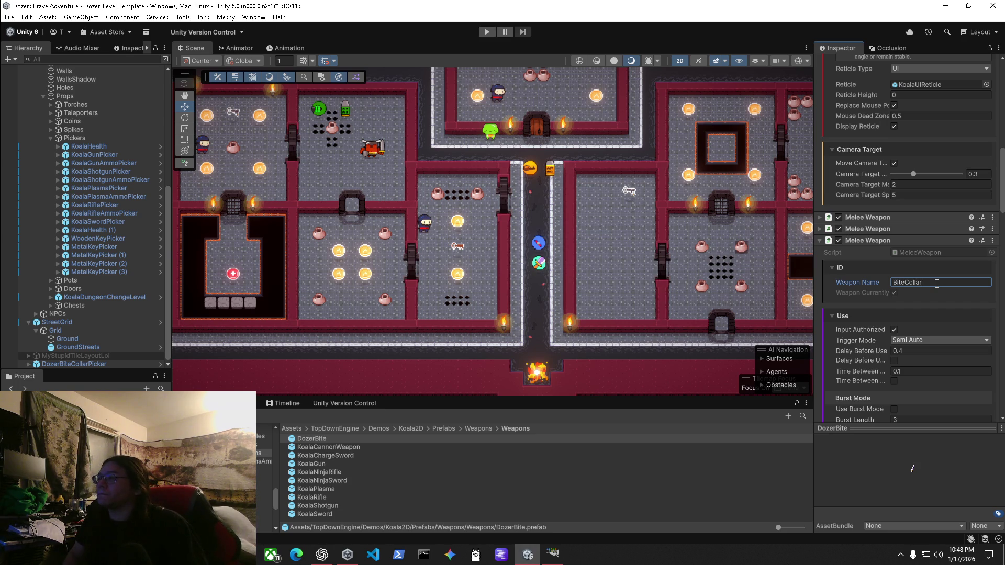
{"action": "scroll", "coordinate": [862, 327], "scroll_direction": "down", "scroll_amount": 9}
{"action": "scroll", "coordinate": [861, 331], "scroll_direction": "up", "scroll_amount": 7}
Check the other Melee Weapon components' names, collapsing each afterwards.
{"action": "left_click", "coordinate": [819, 184]}
{"action": "left_click", "coordinate": [819, 383]}
{"action": "scroll", "coordinate": [820, 385], "scroll_direction": "down", "scroll_amount": 11}
{"action": "scroll", "coordinate": [818, 370], "scroll_direction": "up", "scroll_amount": 2}
{"action": "scroll", "coordinate": [817, 368], "scroll_direction": "up", "scroll_amount": 5}
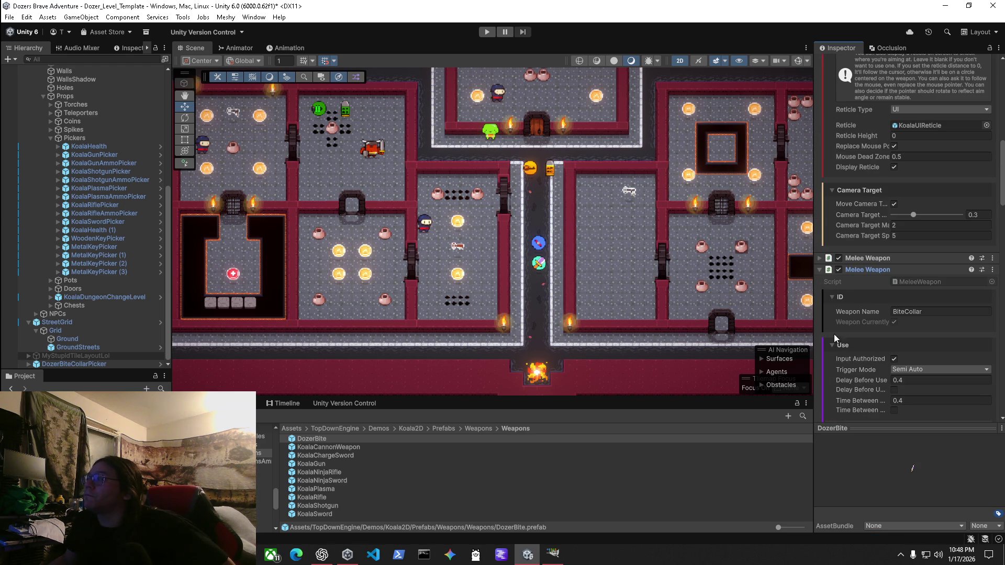
{"action": "left_click", "coordinate": [819, 269]}
{"action": "left_click", "coordinate": [820, 359]}
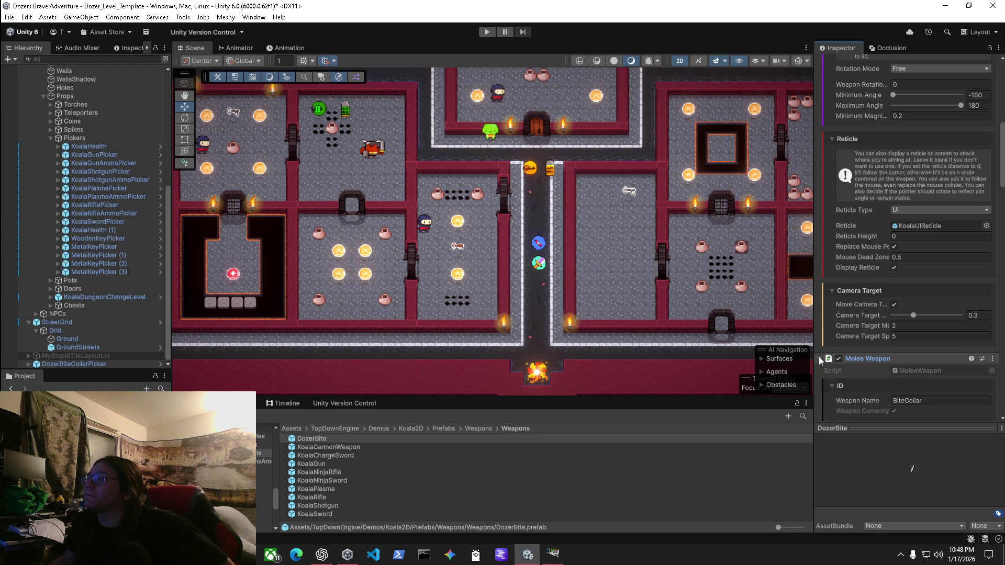
{"action": "left_click", "coordinate": [819, 359]}
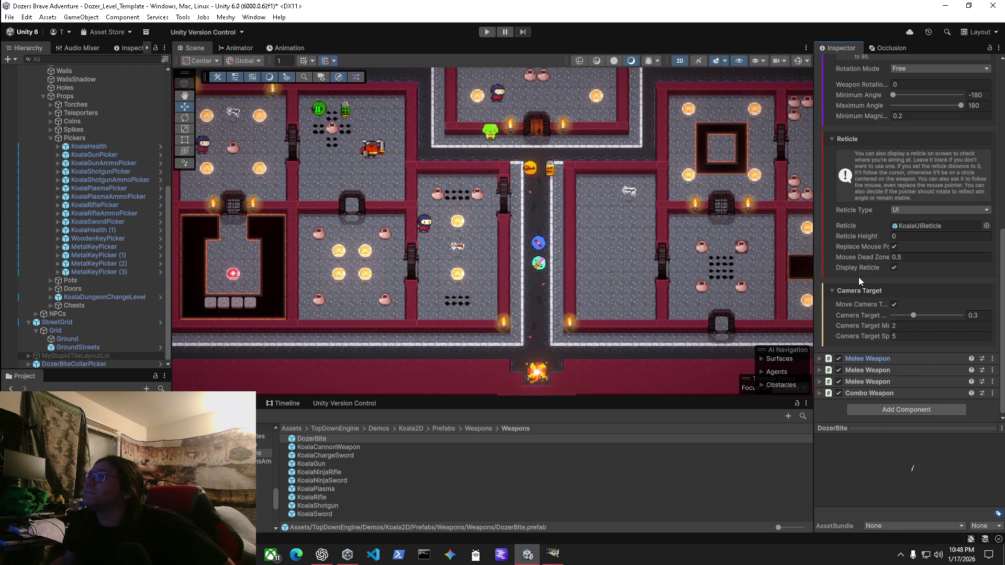
Return the Inspector to the DozerBiteCollarPicker object's settings.
{"action": "scroll", "coordinate": [858, 278], "scroll_direction": "up", "scroll_amount": 5}
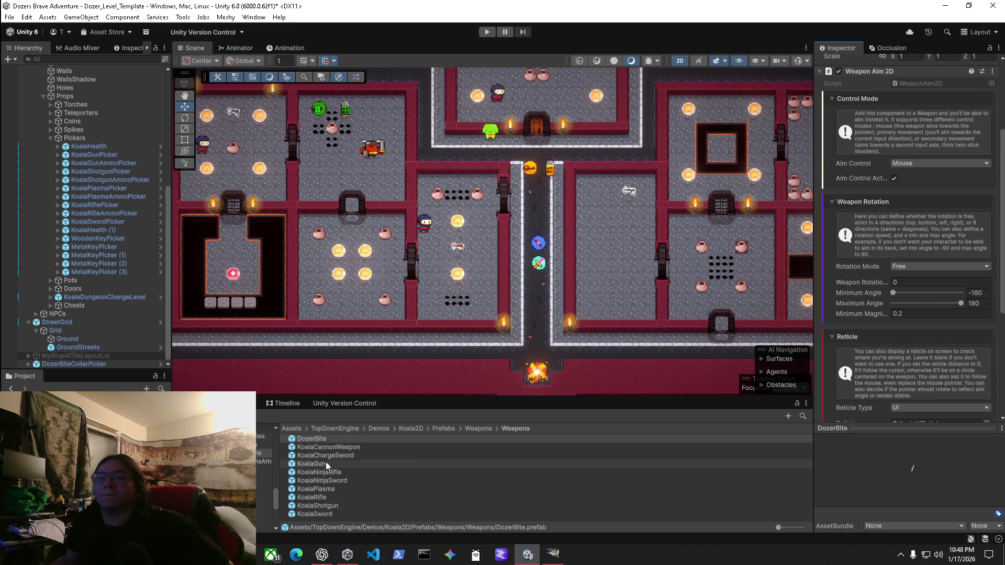
{"action": "left_click", "coordinate": [315, 438]}
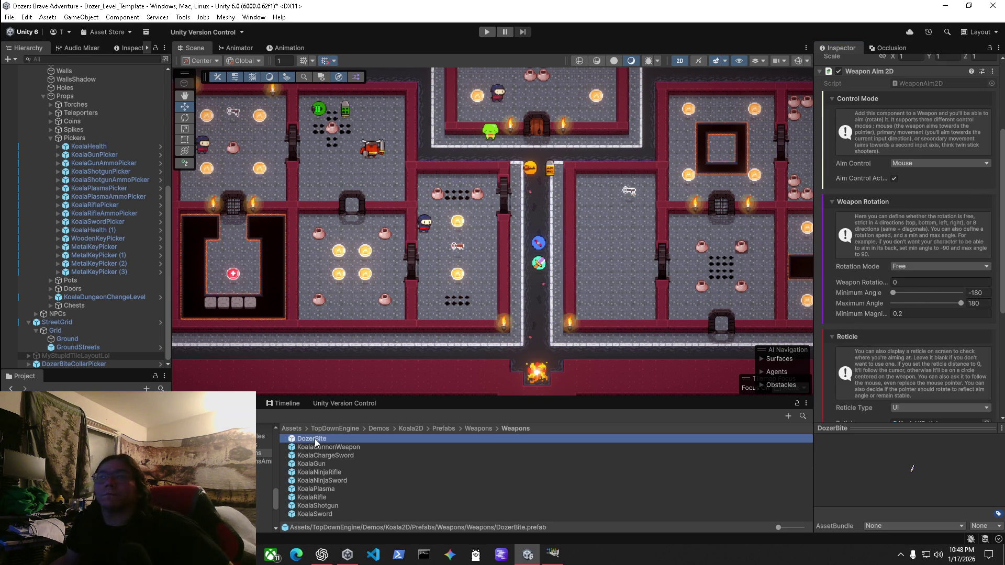
{"action": "left_click", "coordinate": [821, 71]}
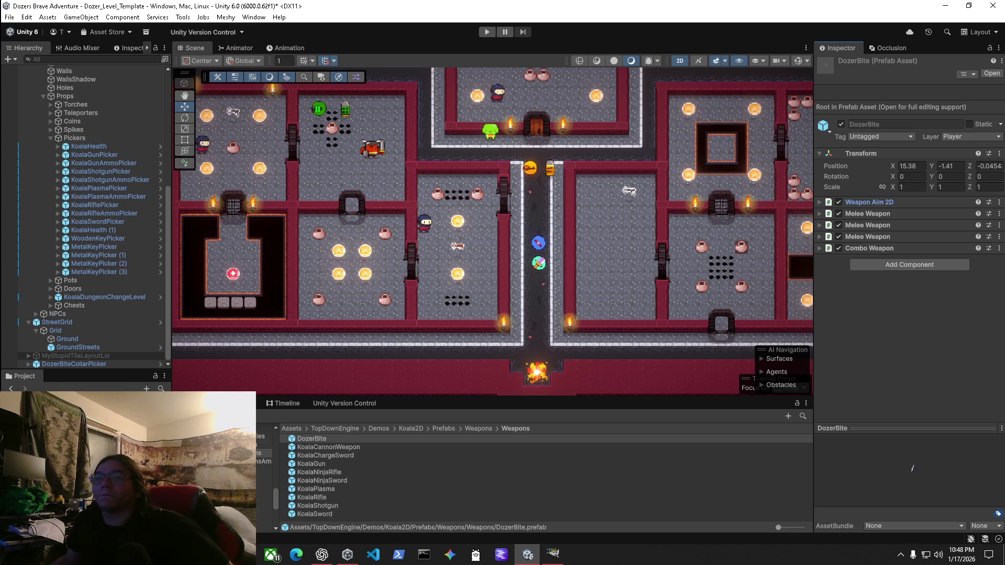
{"action": "key", "text": "ctrl+z"}
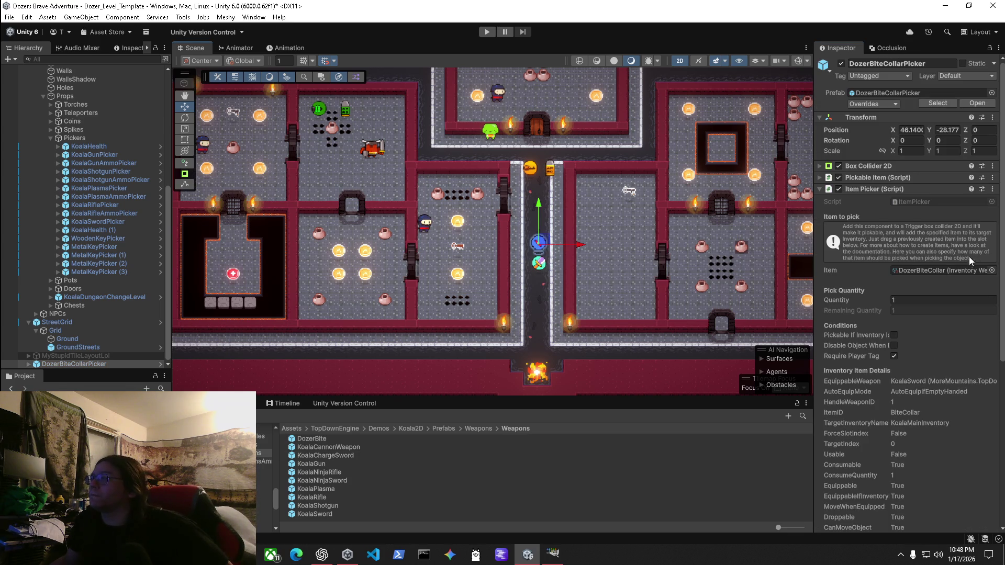
Open the picker's DozerBiteCollar item asset and locate its equipped KoalaSword weapon.
{"action": "left_click", "coordinate": [820, 177]}
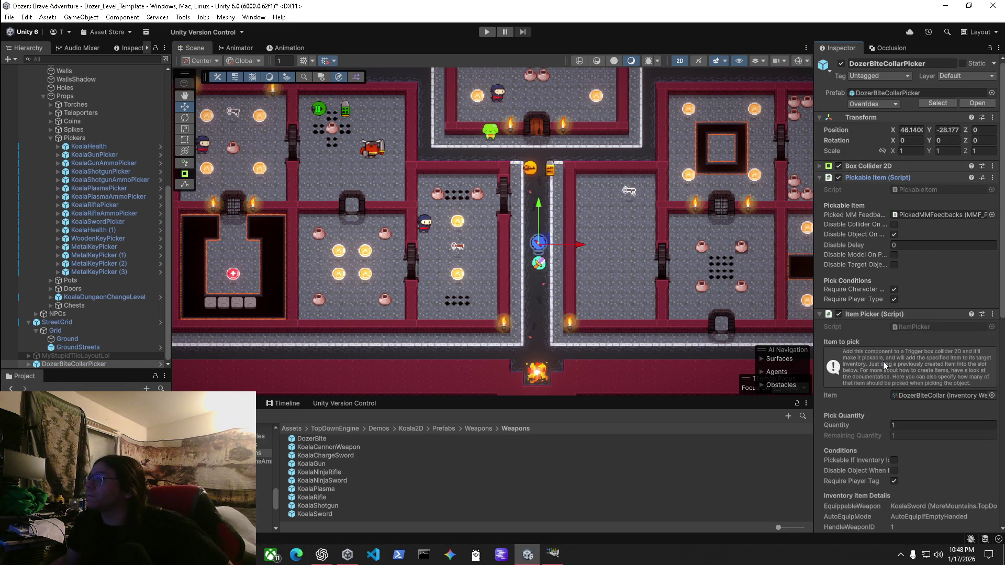
{"action": "scroll", "coordinate": [872, 348], "scroll_direction": "down", "scroll_amount": 10}
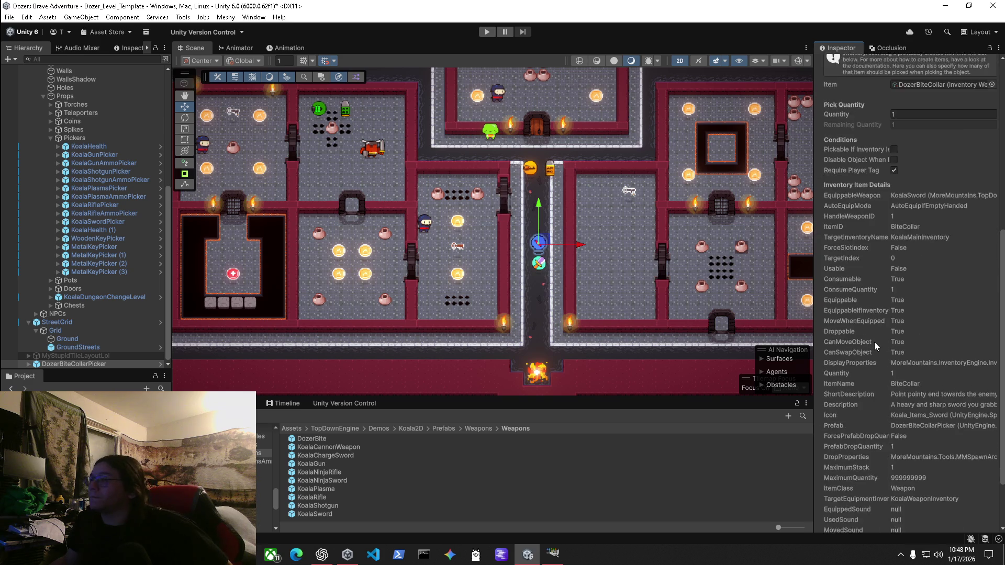
{"action": "scroll", "coordinate": [924, 215], "scroll_direction": "up", "scroll_amount": 4}
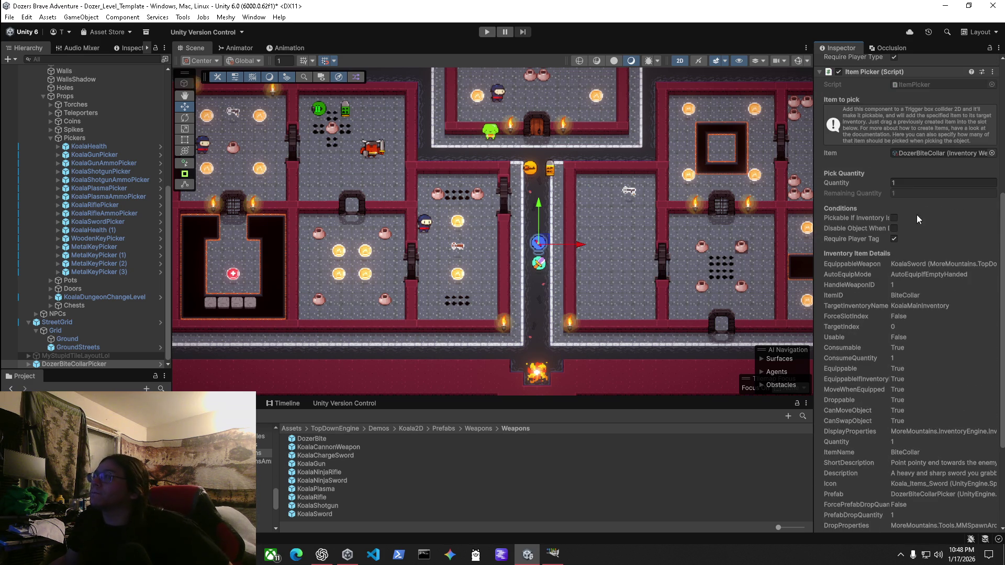
{"action": "left_click", "coordinate": [918, 153]}
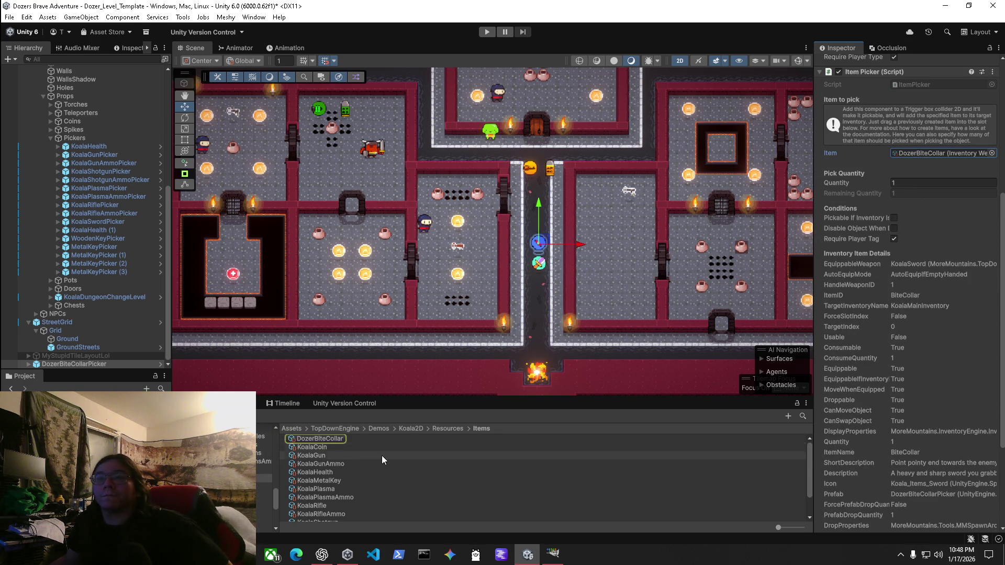
{"action": "left_click", "coordinate": [319, 439]}
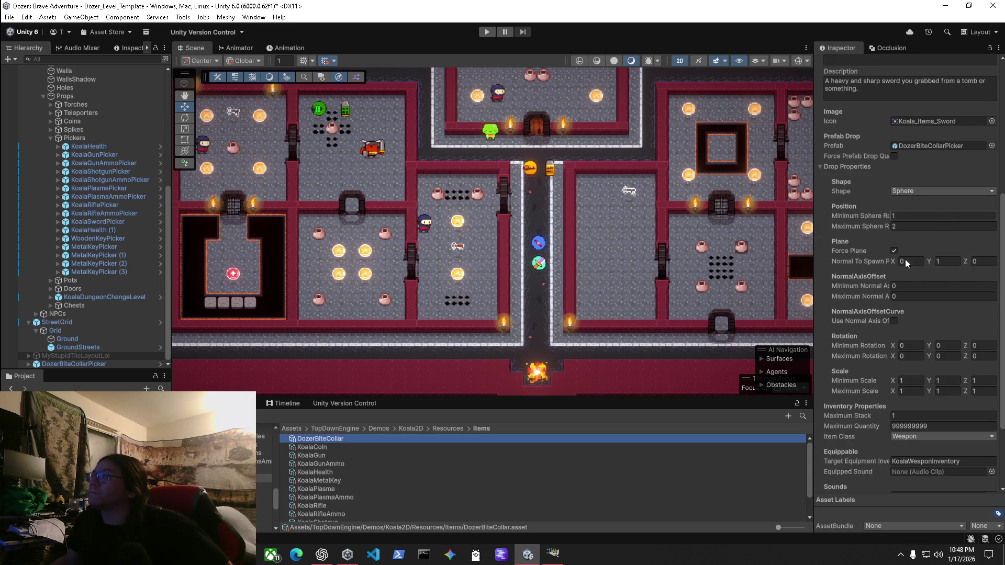
{"action": "left_click", "coordinate": [820, 166]}
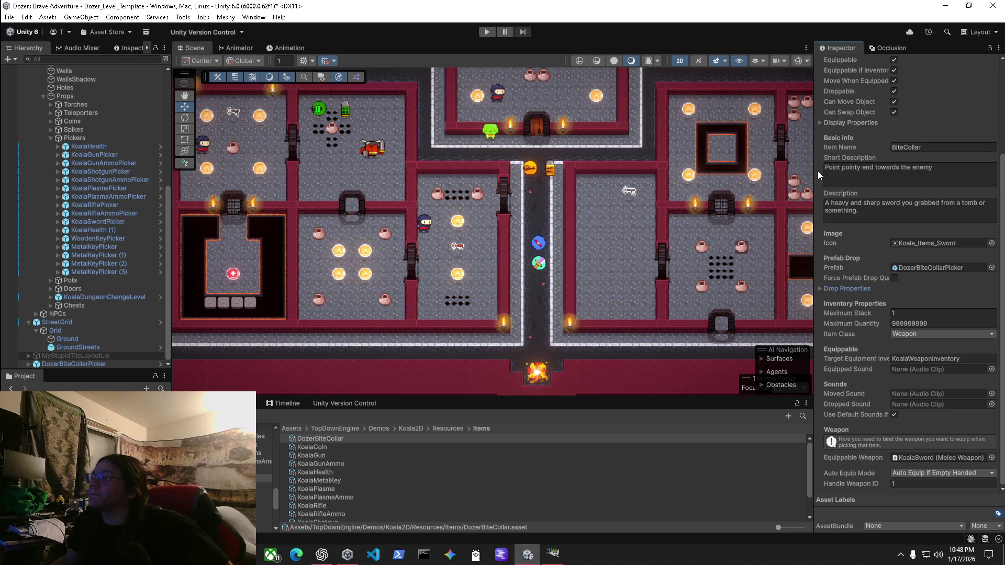
{"action": "left_click", "coordinate": [915, 457]}
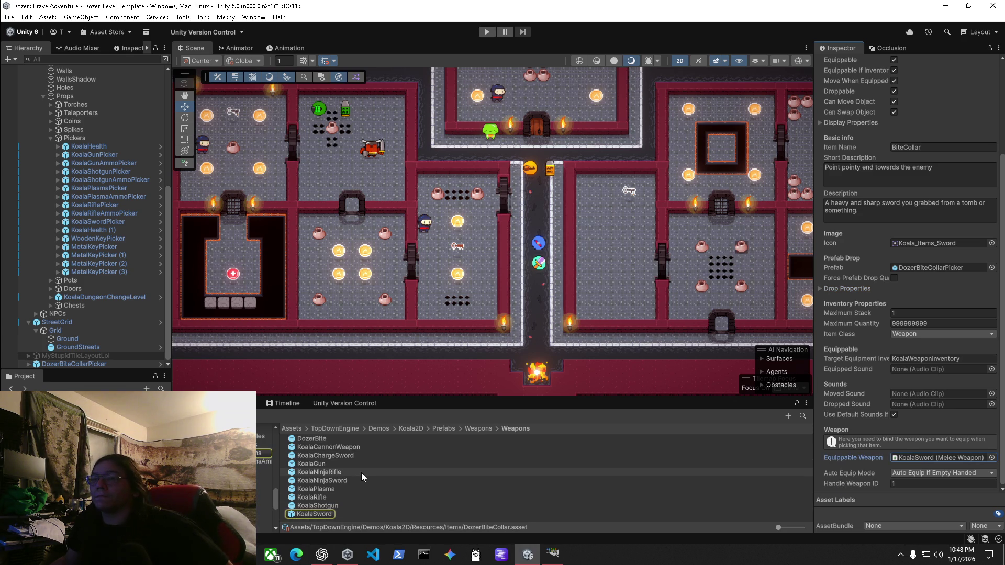
Assign DozerBite as the item's Equippable Weapon and select the DozerBite prefab.
{"action": "left_click_drag", "start_coordinate": [317, 440], "coordinate": [903, 456]}
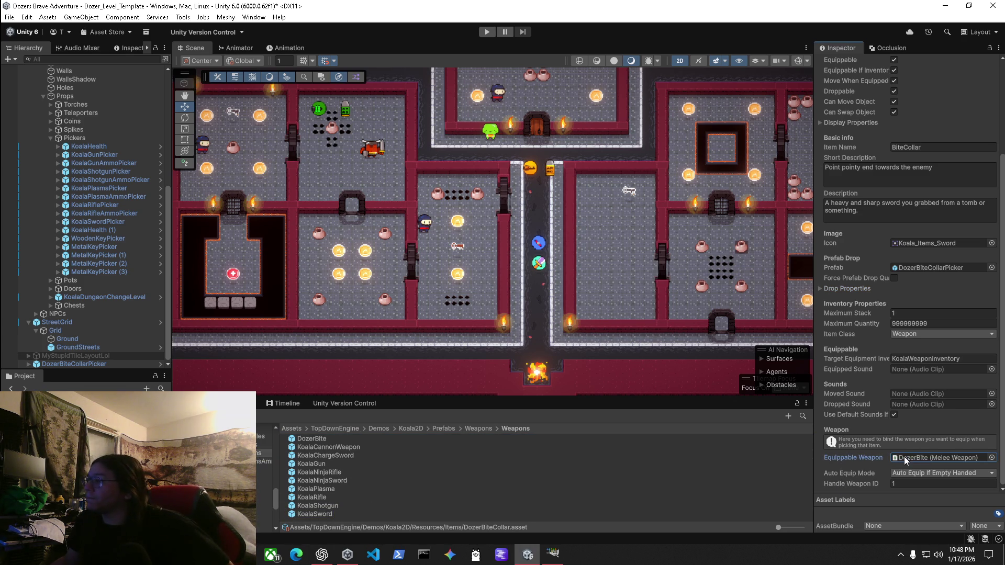
{"action": "scroll", "coordinate": [975, 277], "scroll_direction": "up", "scroll_amount": 4}
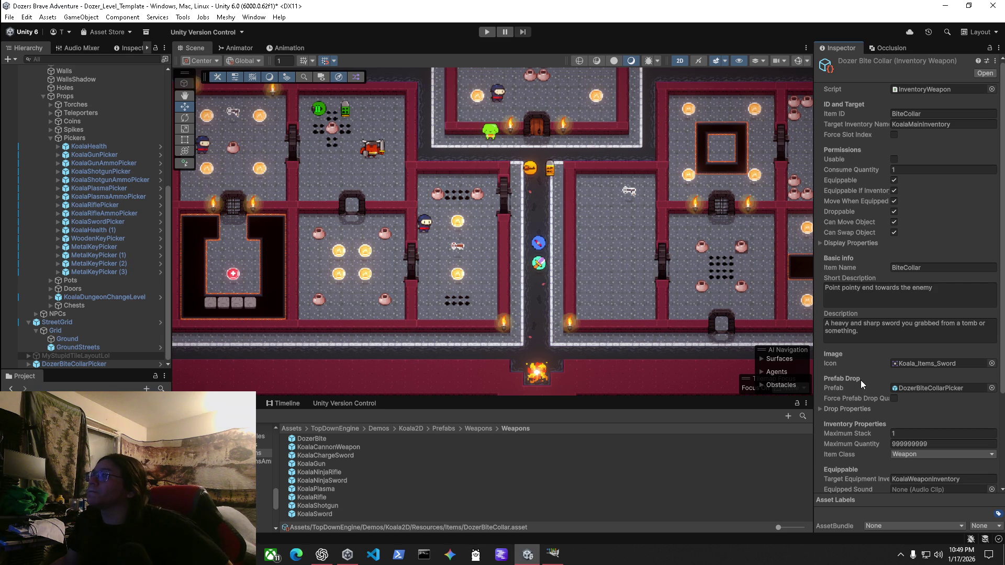
{"action": "scroll", "coordinate": [860, 380], "scroll_direction": "down", "scroll_amount": 4}
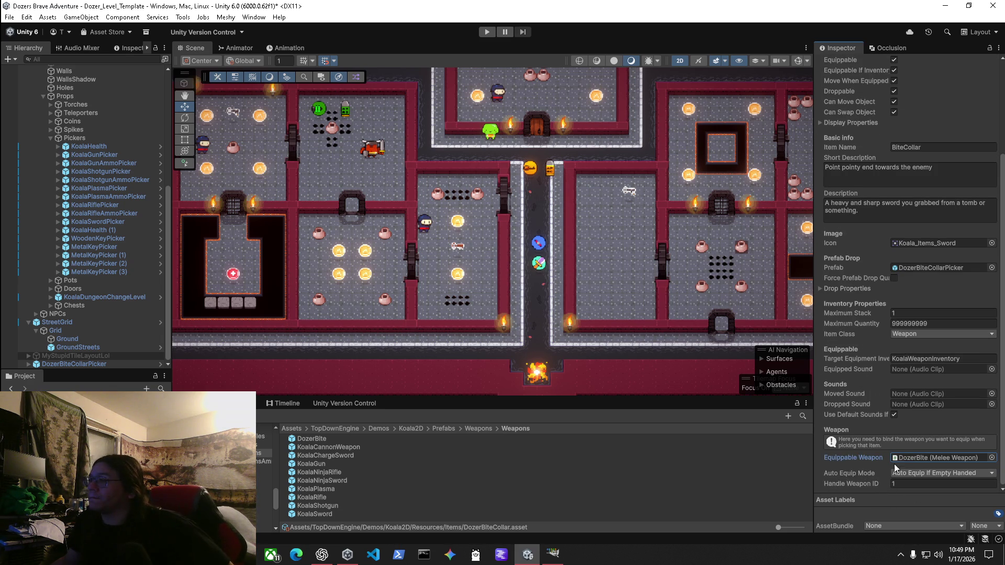
{"action": "left_click", "coordinate": [915, 459]}
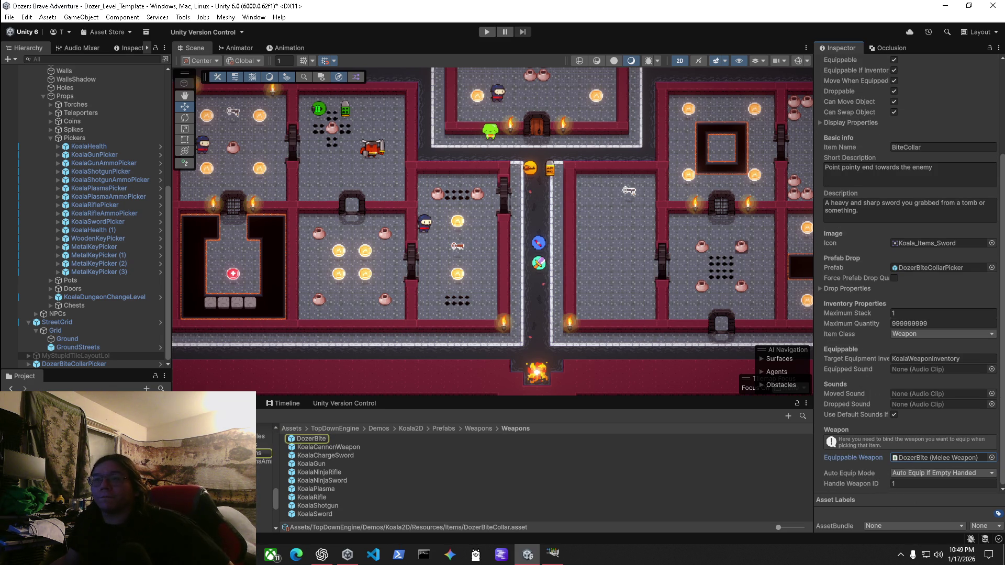
{"action": "left_click", "coordinate": [312, 441]}
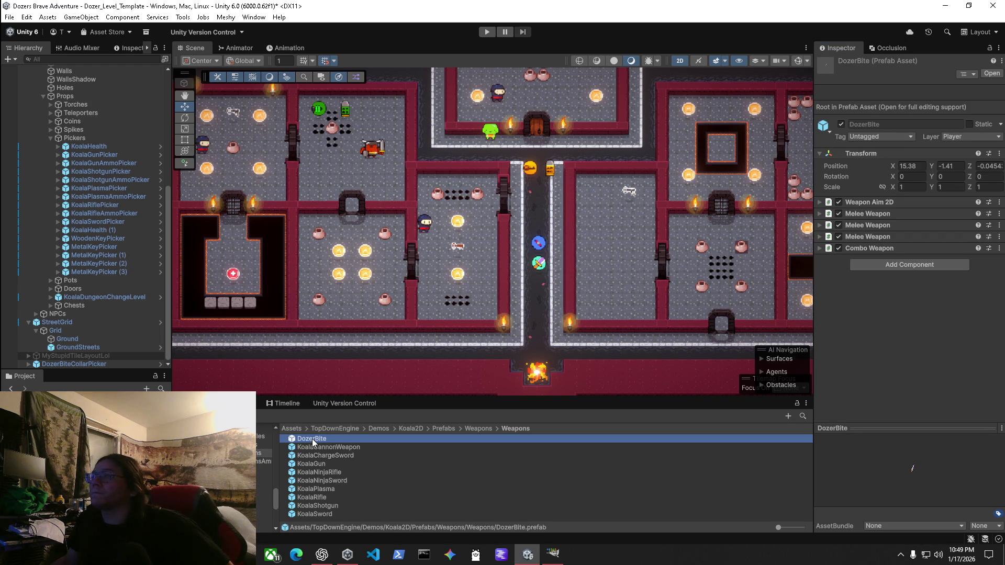
Open the DozerBite prefab, select its Koala_Sword child and locate its sprite asset.
{"action": "double_click", "coordinate": [311, 439]}
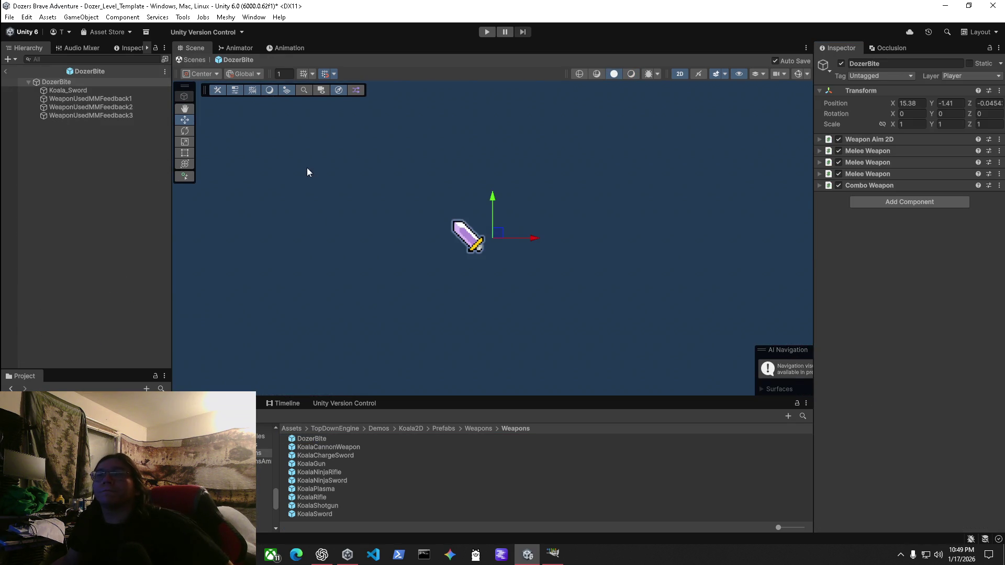
{"action": "left_click", "coordinate": [57, 92]}
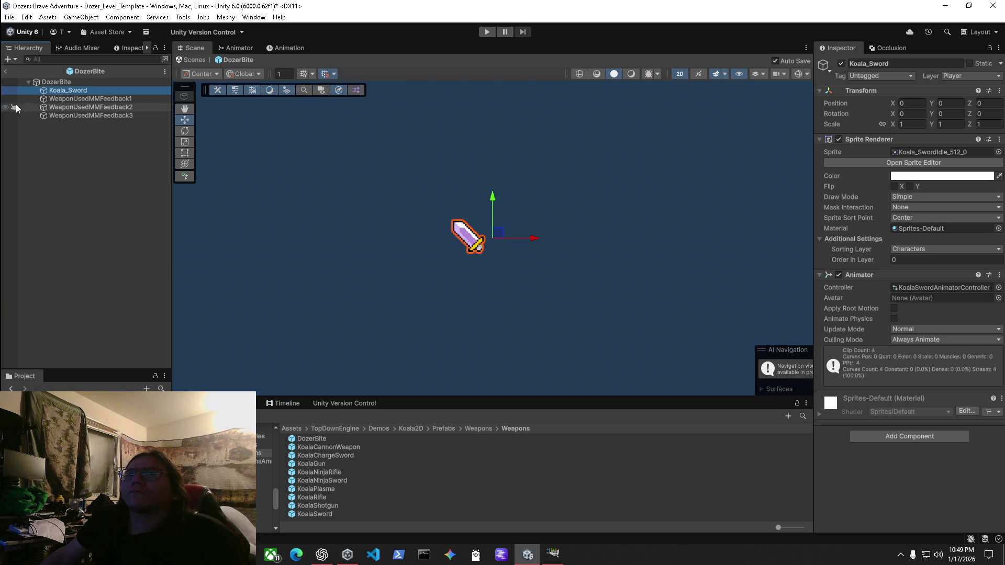
{"action": "left_click", "coordinate": [919, 152]}
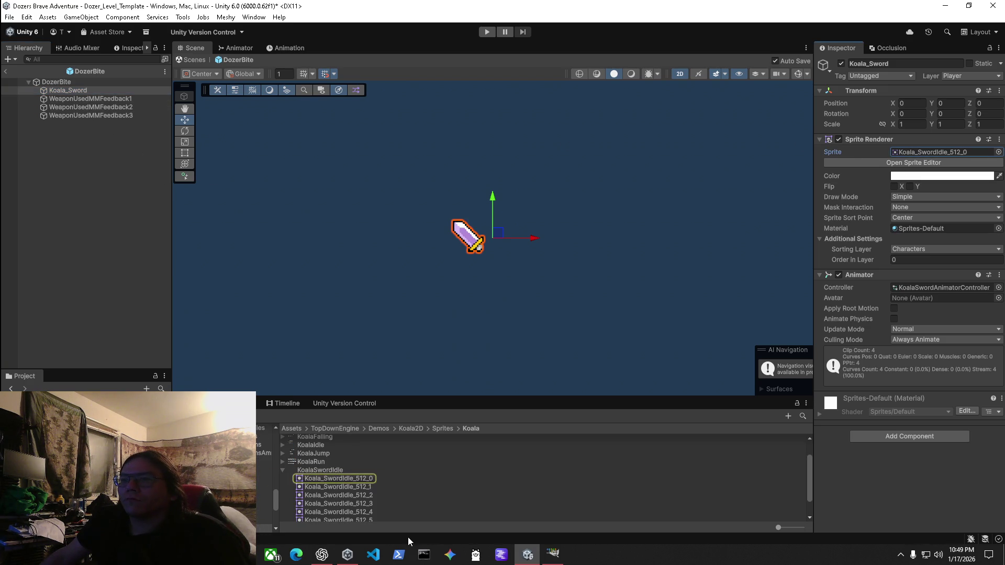
Inspect the KoalaSwordSlash1 sprite sheet's import settings, then return to the level.
{"action": "left_click", "coordinate": [284, 470]}
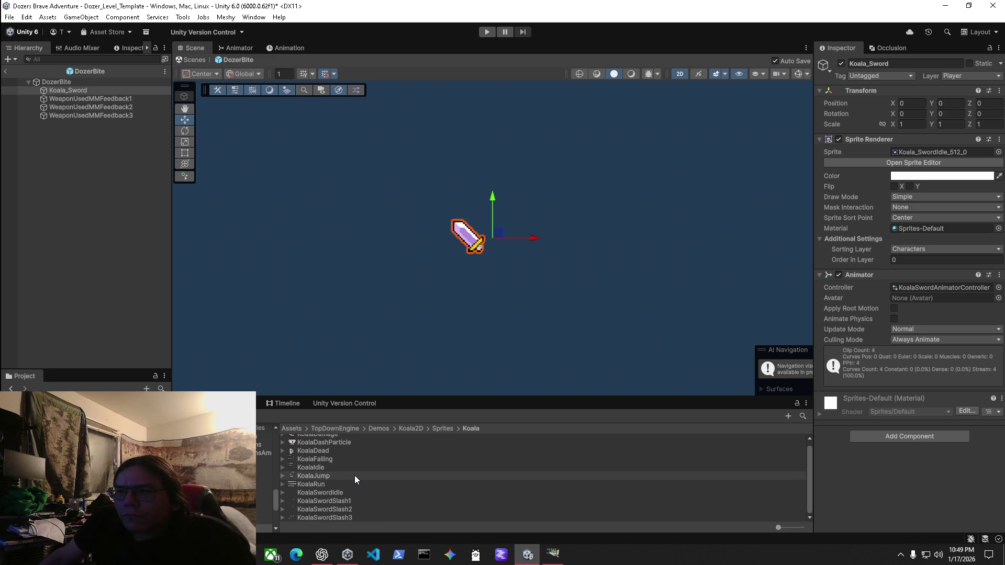
{"action": "left_click", "coordinate": [332, 503]}
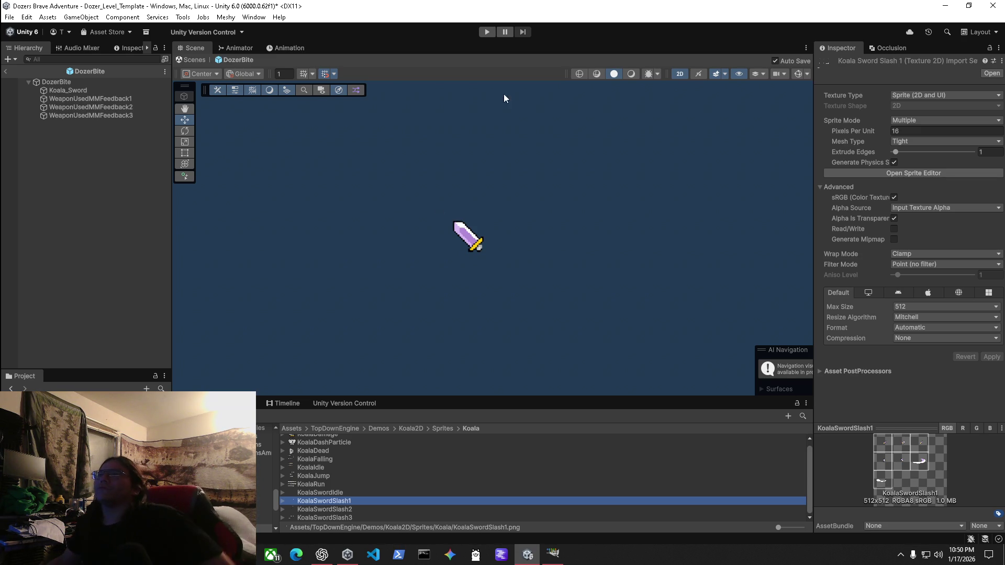
{"action": "left_click", "coordinate": [194, 59]}
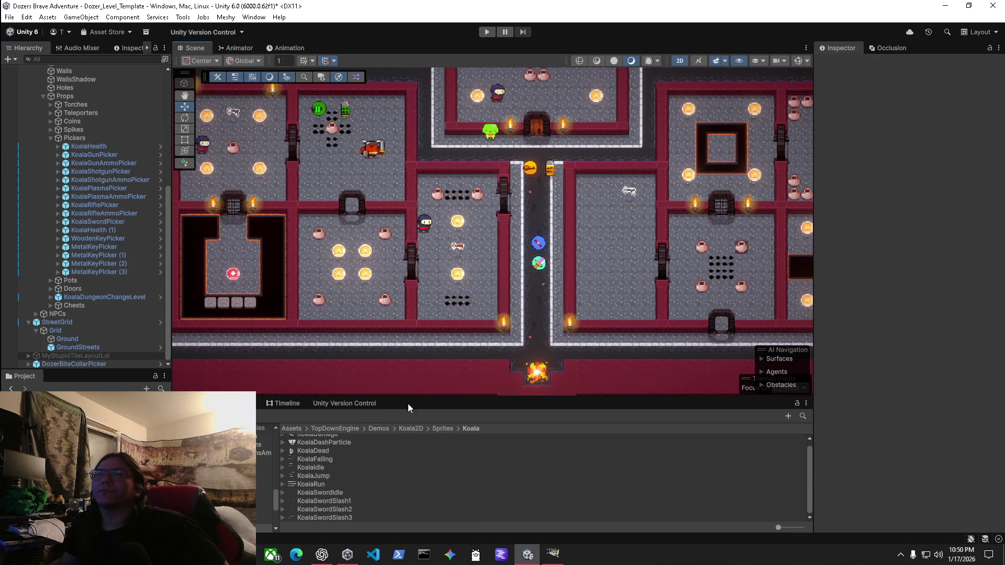
From the collar pickup, view the DozerBiteCollar item and its DozerBiteCollarPicker drop prefab.
{"action": "left_click", "coordinate": [541, 243]}
{"action": "left_click", "coordinate": [921, 396]}
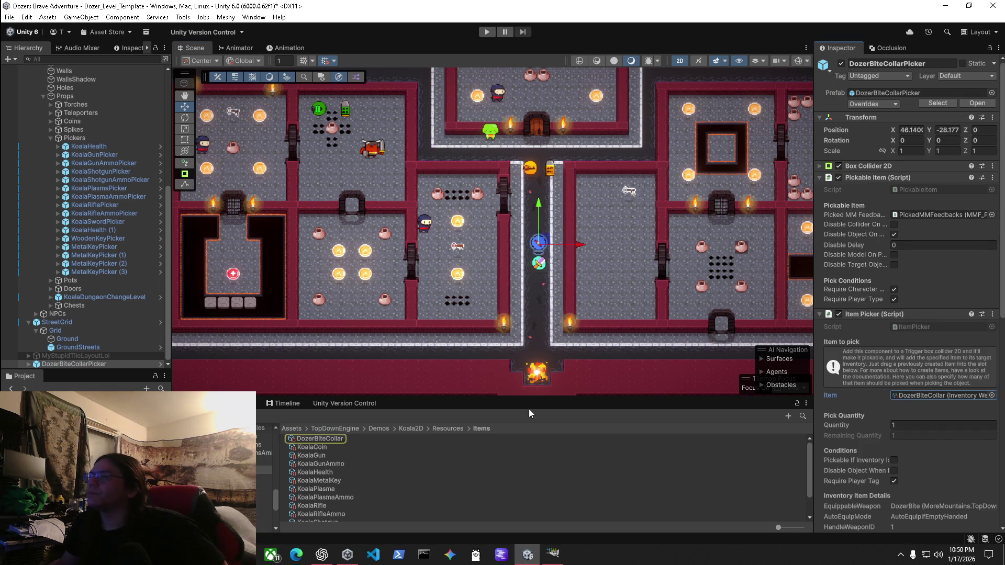
{"action": "left_click", "coordinate": [342, 443]}
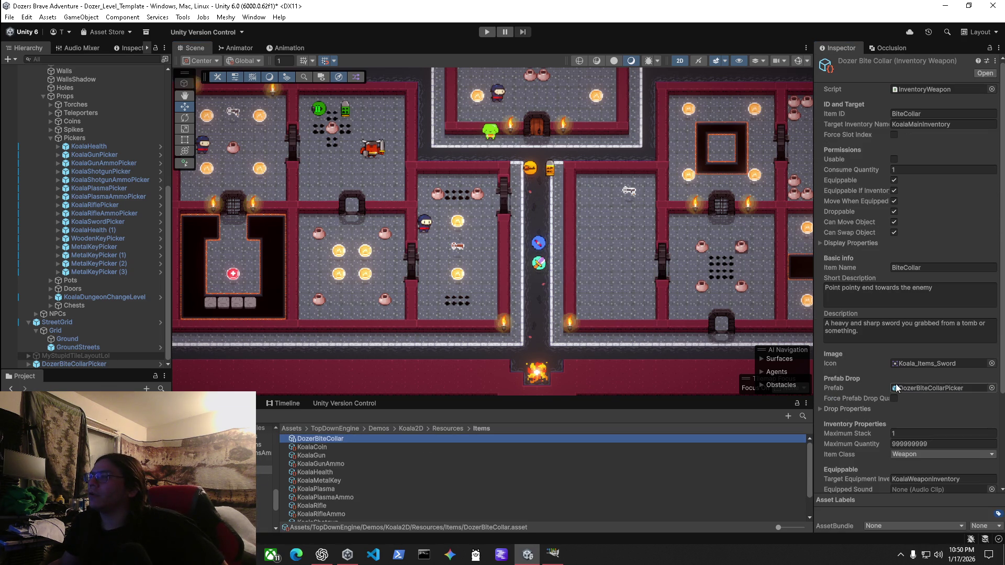
{"action": "left_click", "coordinate": [925, 388]}
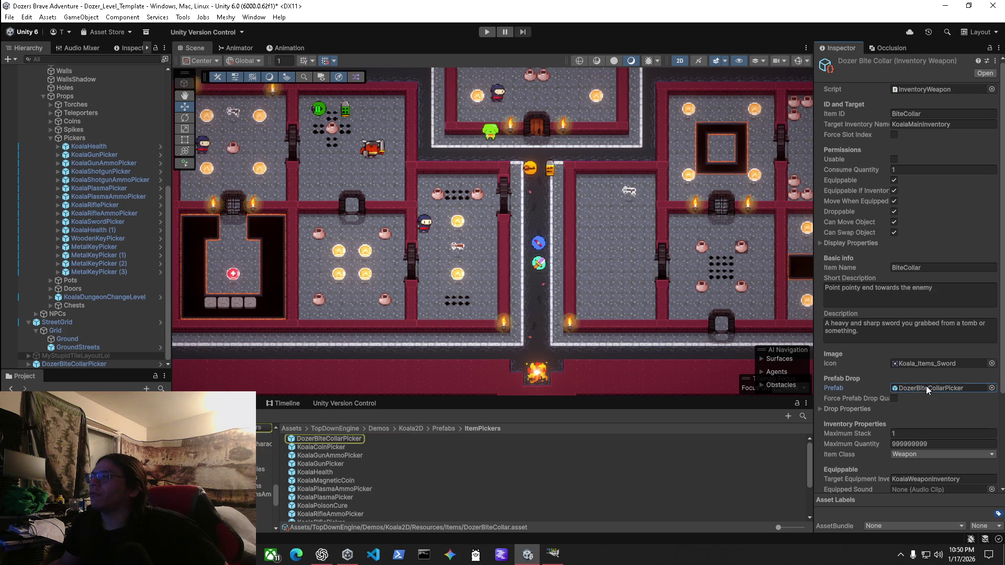
{"action": "left_click", "coordinate": [330, 438]}
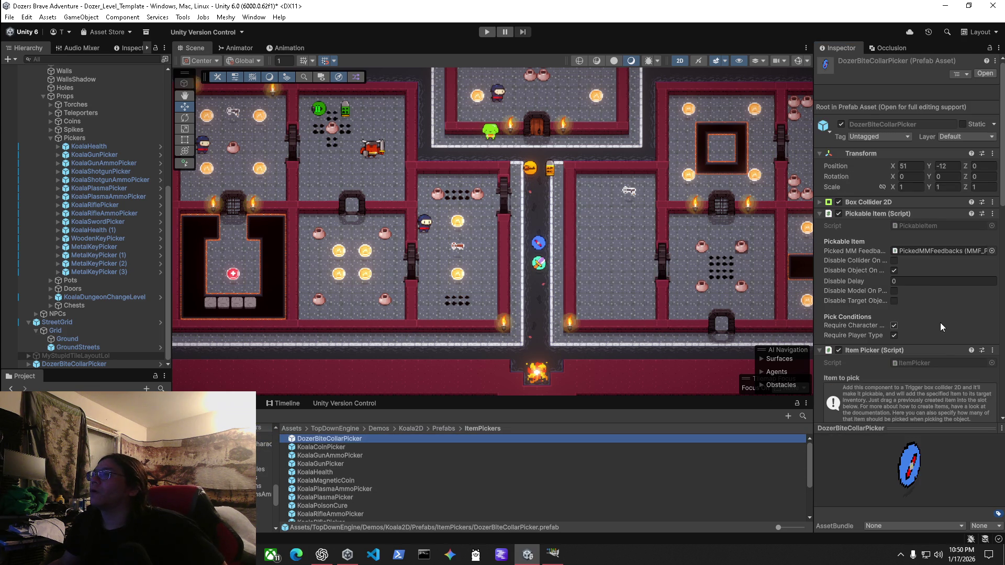
{"action": "scroll", "coordinate": [940, 321], "scroll_direction": "down", "scroll_amount": 5}
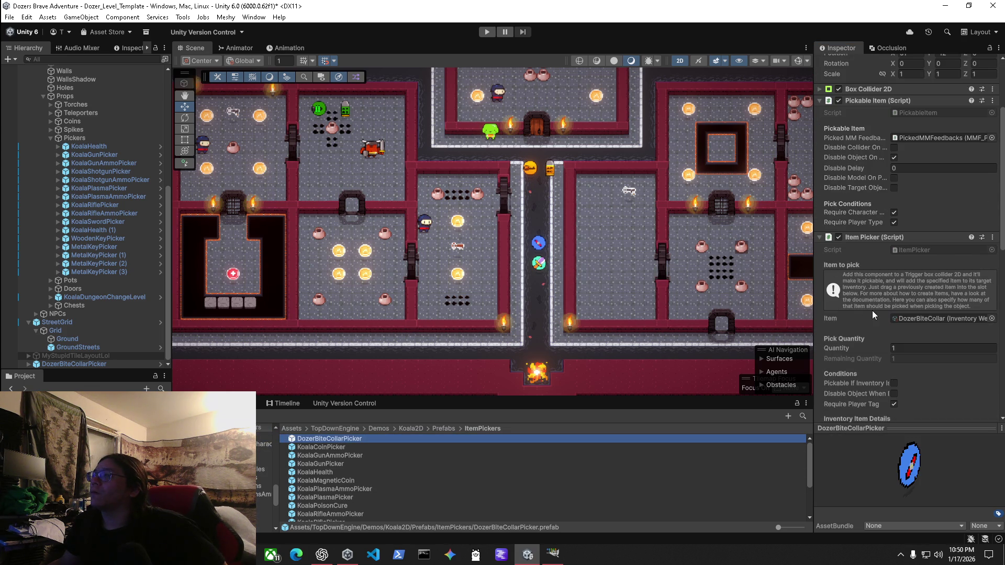
{"action": "scroll", "coordinate": [879, 306], "scroll_direction": "down", "scroll_amount": 5}
{"action": "scroll", "coordinate": [885, 304], "scroll_direction": "up", "scroll_amount": 4}
Follow the item to the DozerBite weapon prefab and review its Combo Weapon weapons list.
{"action": "left_click", "coordinate": [909, 127]}
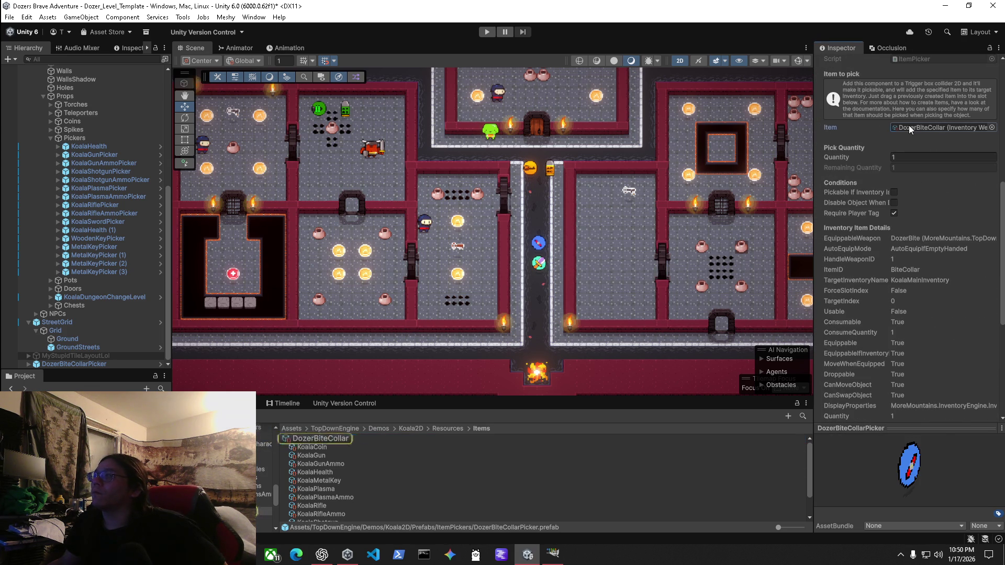
{"action": "scroll", "coordinate": [909, 261], "scroll_direction": "down", "scroll_amount": 5}
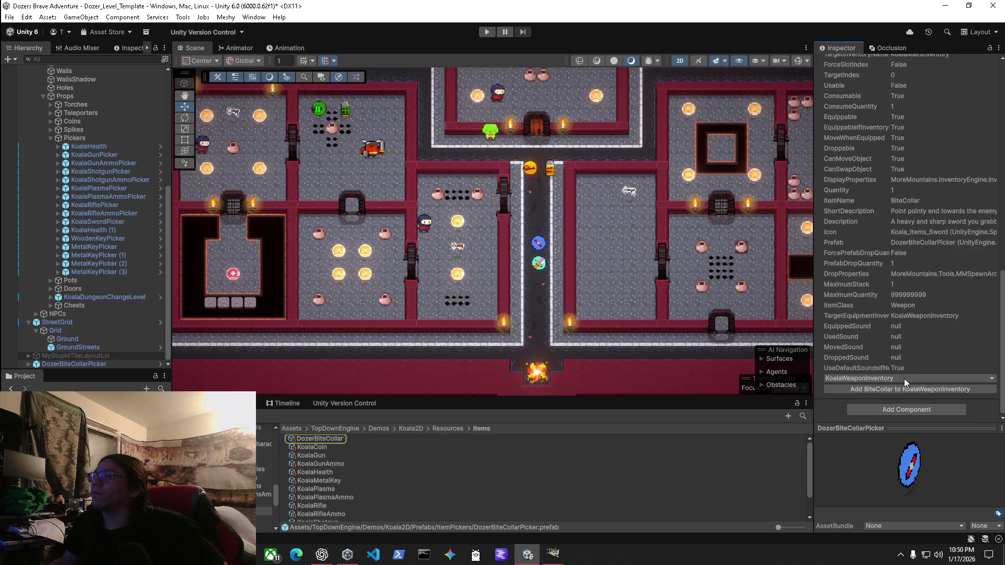
{"action": "left_click", "coordinate": [319, 439]}
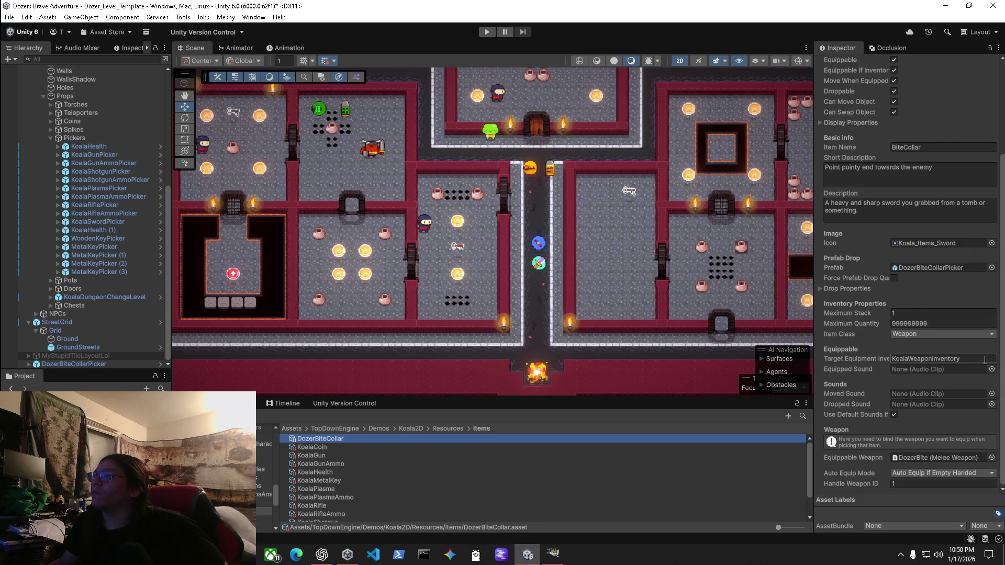
{"action": "left_click", "coordinate": [932, 459]}
{"action": "double_click", "coordinate": [932, 458]}
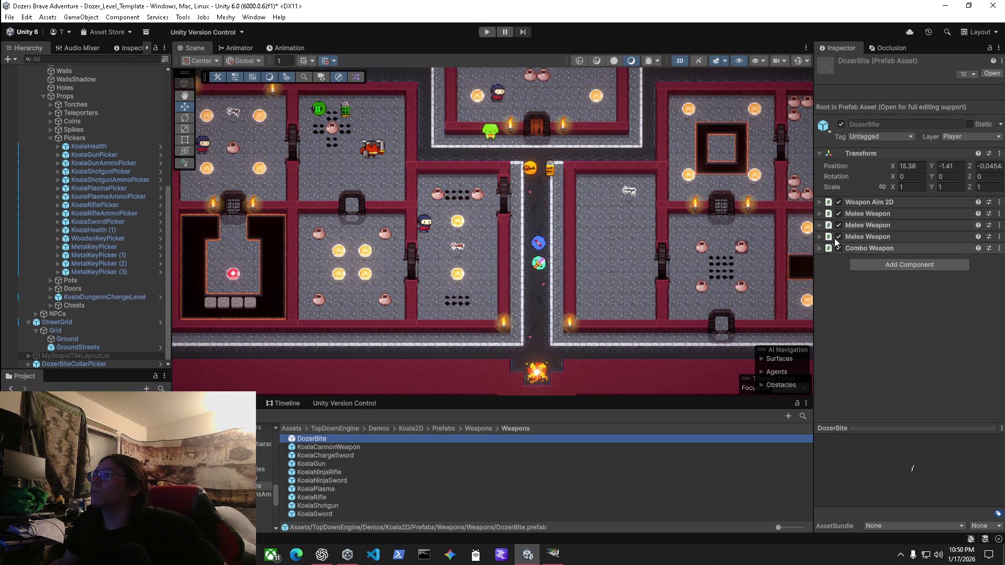
{"action": "left_click", "coordinate": [820, 203]}
{"action": "left_click", "coordinate": [819, 203]}
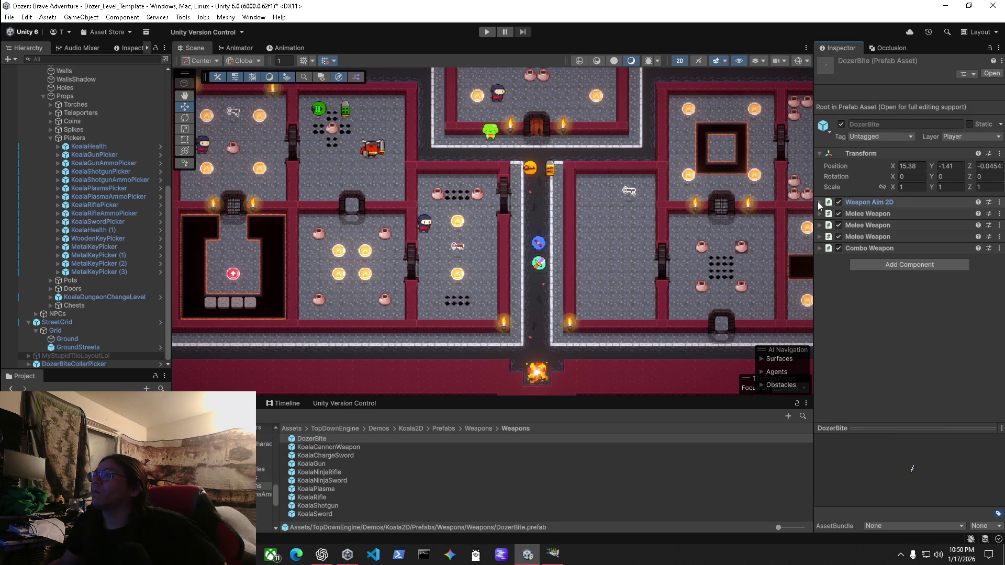
{"action": "left_click", "coordinate": [819, 249]}
{"action": "left_click", "coordinate": [820, 356]}
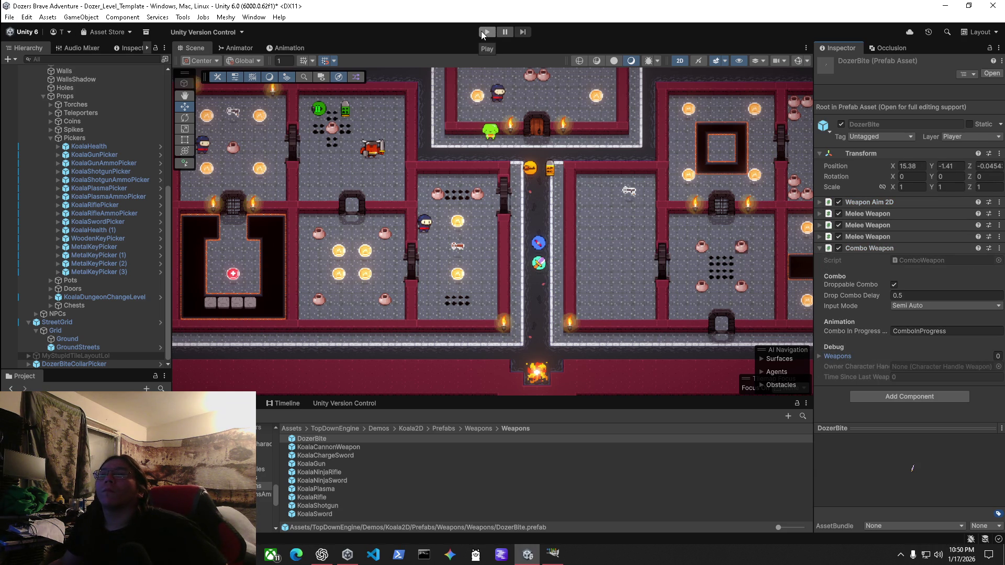
{"action": "left_click", "coordinate": [541, 268]}
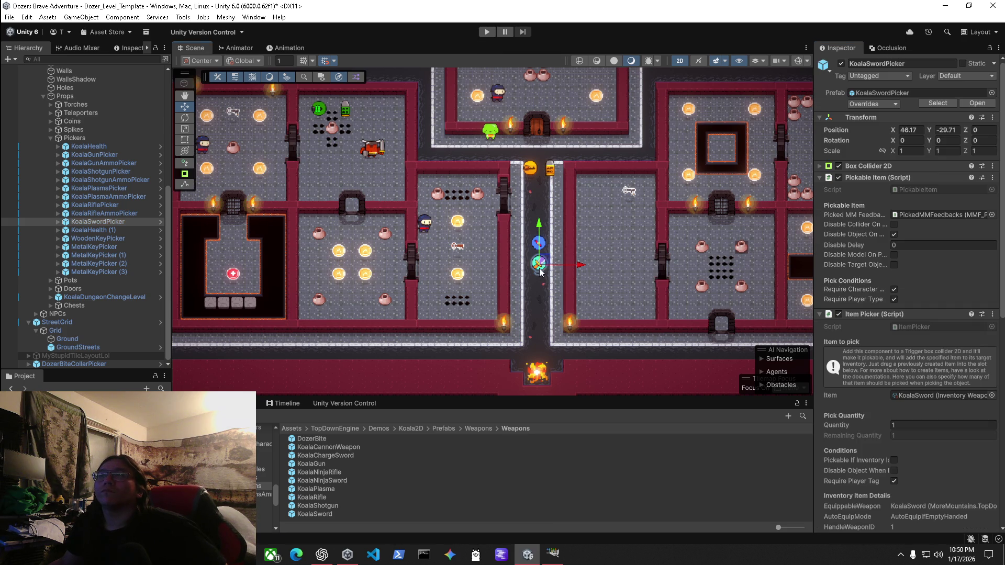
Disable KoalaSwordPicker, move DozerBiteCollarPicker above it in Pickers, and play the level.
{"action": "left_click", "coordinate": [842, 64]}
{"action": "mouse_move", "coordinate": [78, 364]}
{"action": "left_mouse_down"}
{"action": "mouse_move", "coordinate": [99, 149]}
{"action": "mouse_move", "coordinate": [96, 220]}
{"action": "left_mouse_up"}
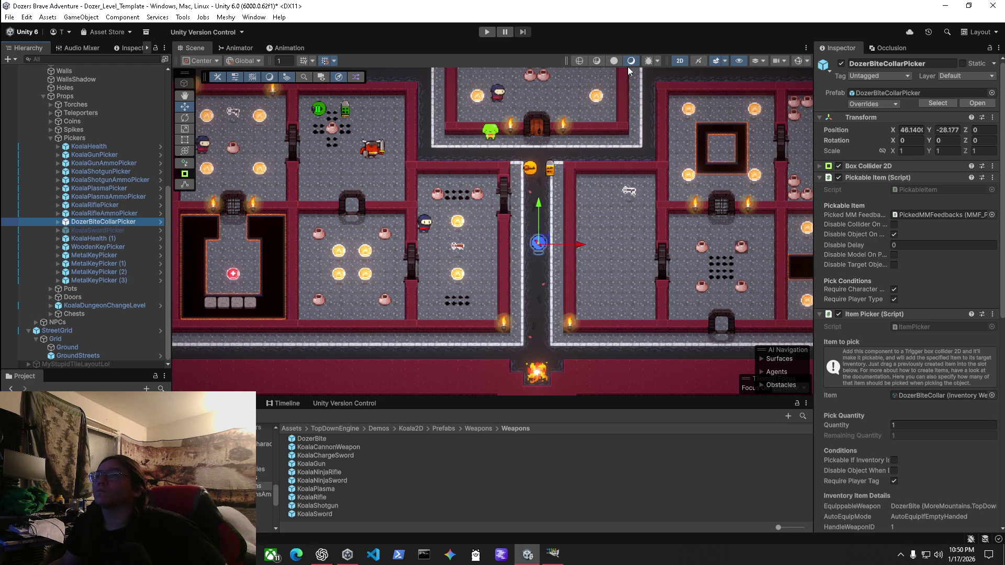
{"action": "left_click", "coordinate": [486, 33]}
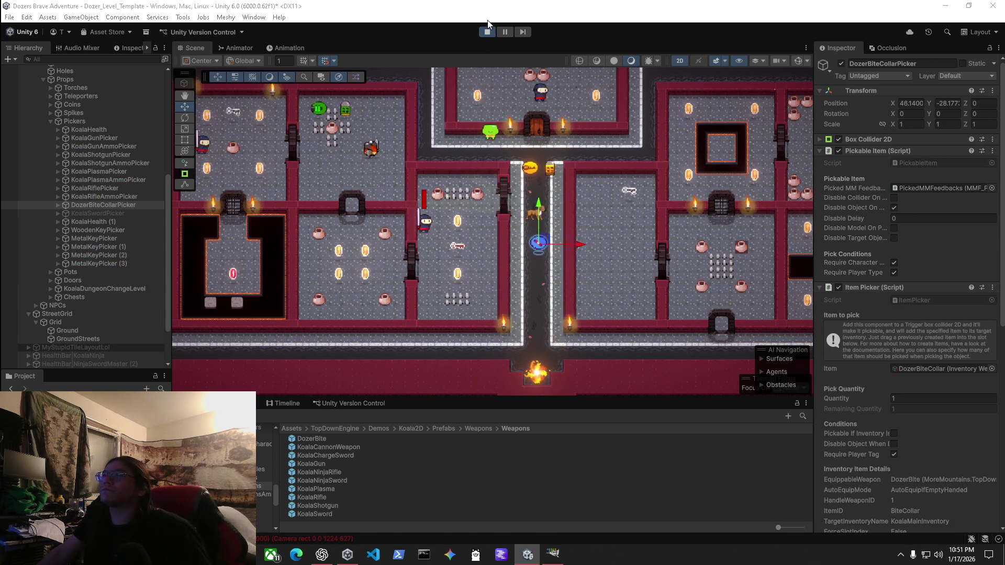
Stop Play, untick Crop Frame Y on the Pixel Perfect Camera, and save the scene.
{"action": "key", "text": "ctrl+p"}
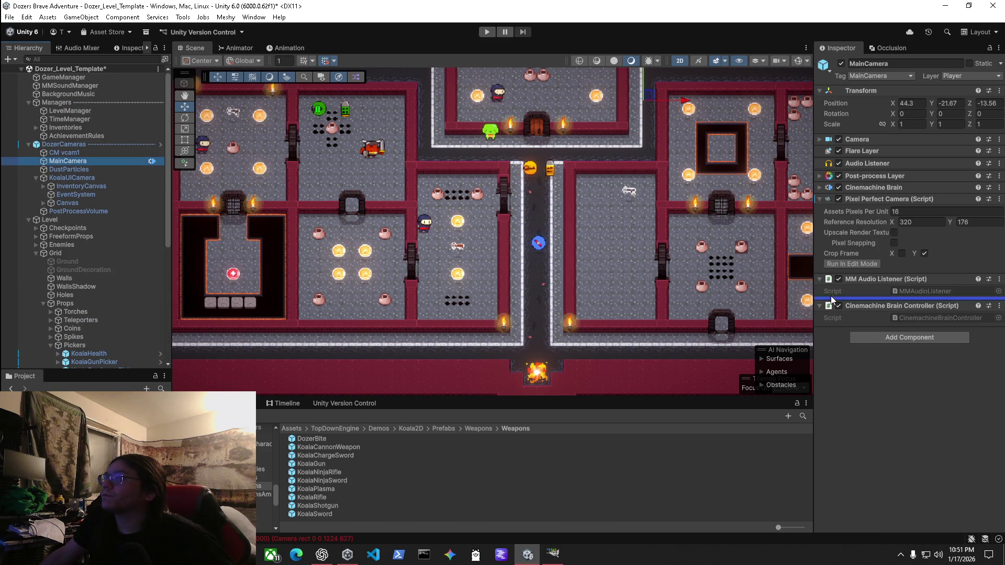
{"action": "left_click", "coordinate": [924, 253]}
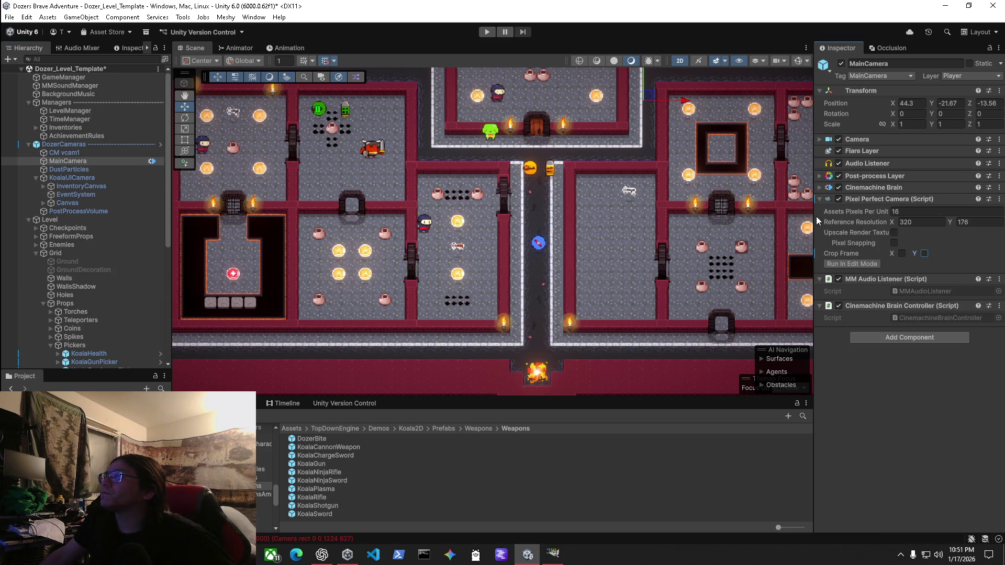
{"action": "key", "text": "ctrl+s"}
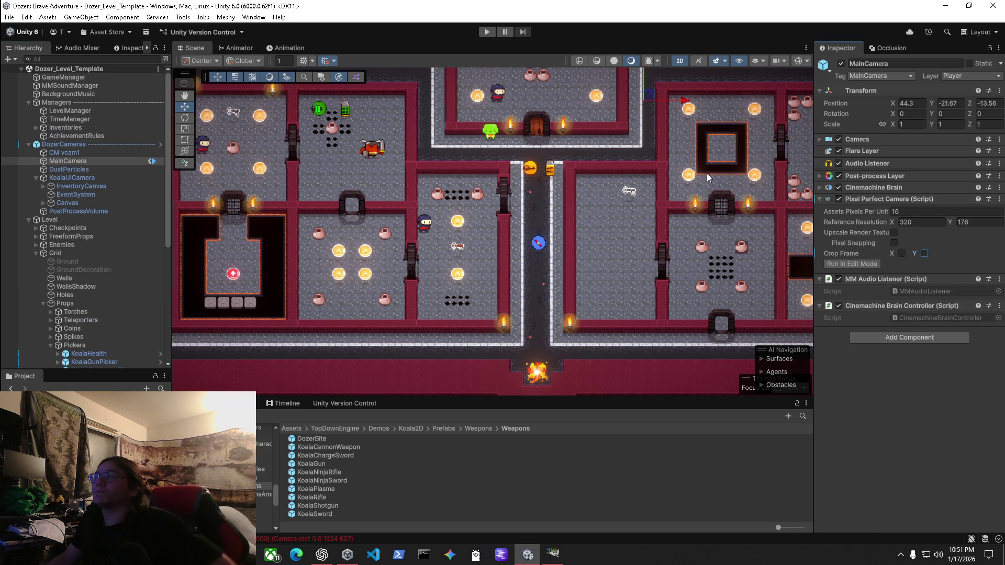
Play-test walking the dog to the collar and attacking, then stop Play.
{"action": "left_click", "coordinate": [487, 32]}
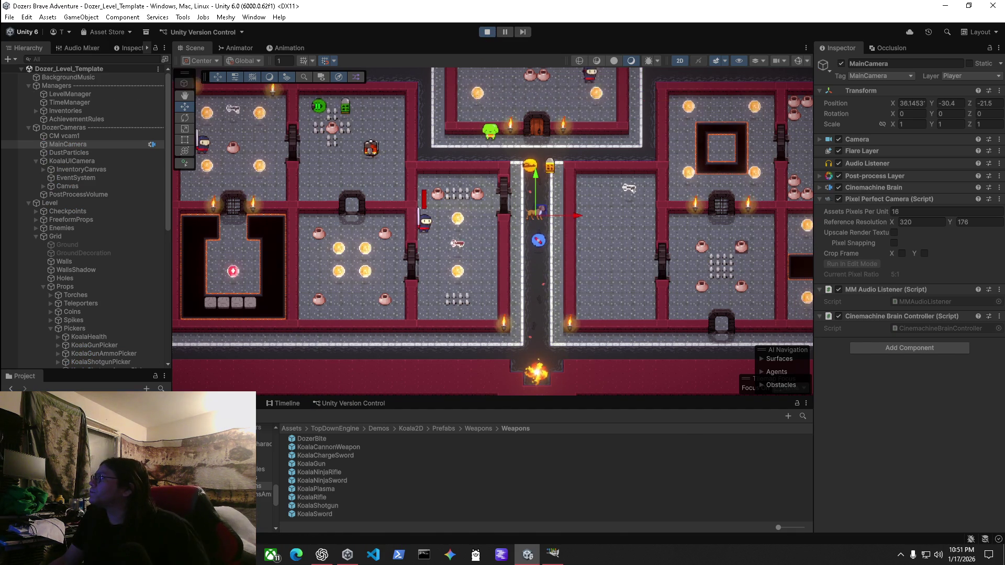
{"action": "key", "text": "s"}
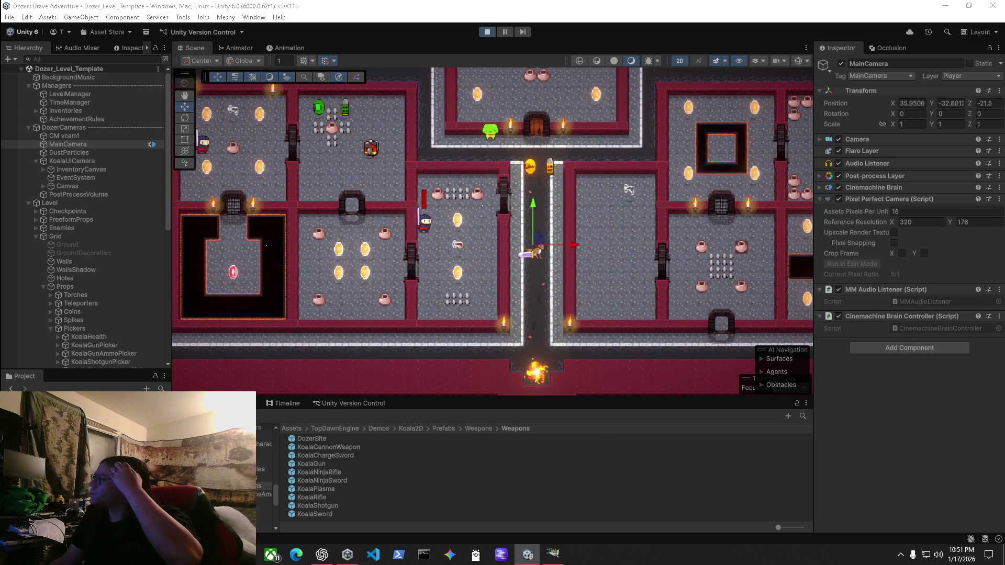
{"action": "key", "text": "d"}
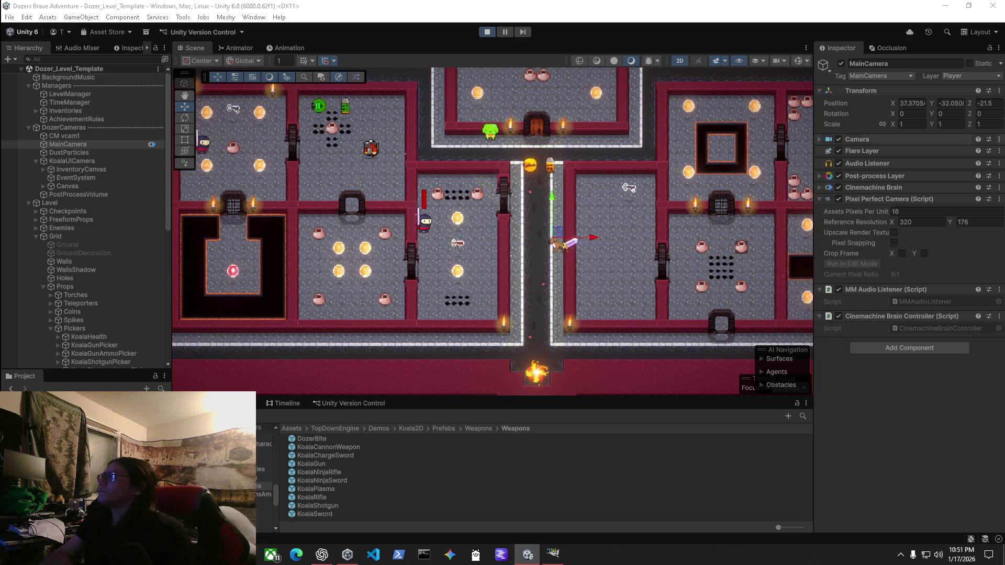
{"action": "key", "text": "super"}
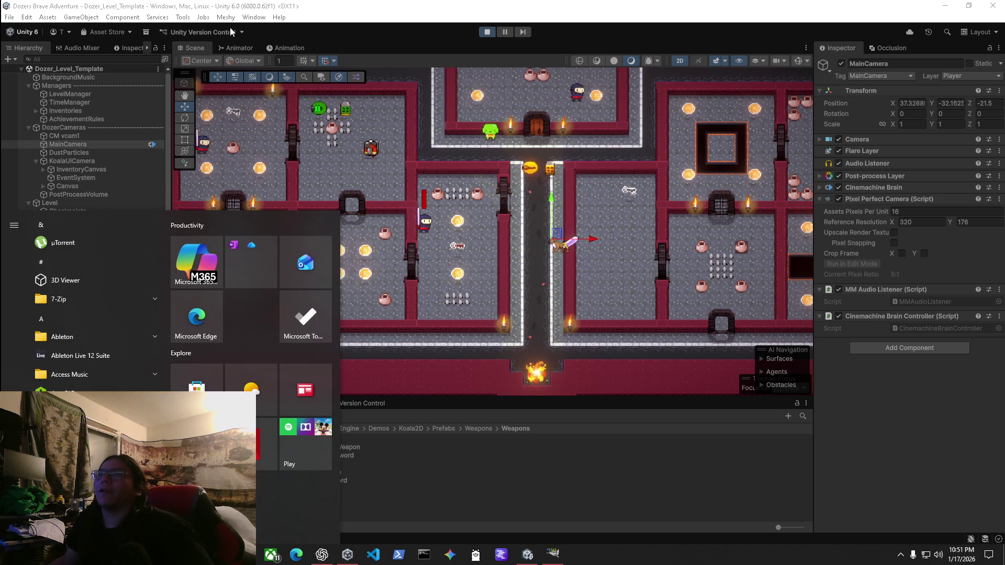
{"action": "key", "text": "ctrl+p"}
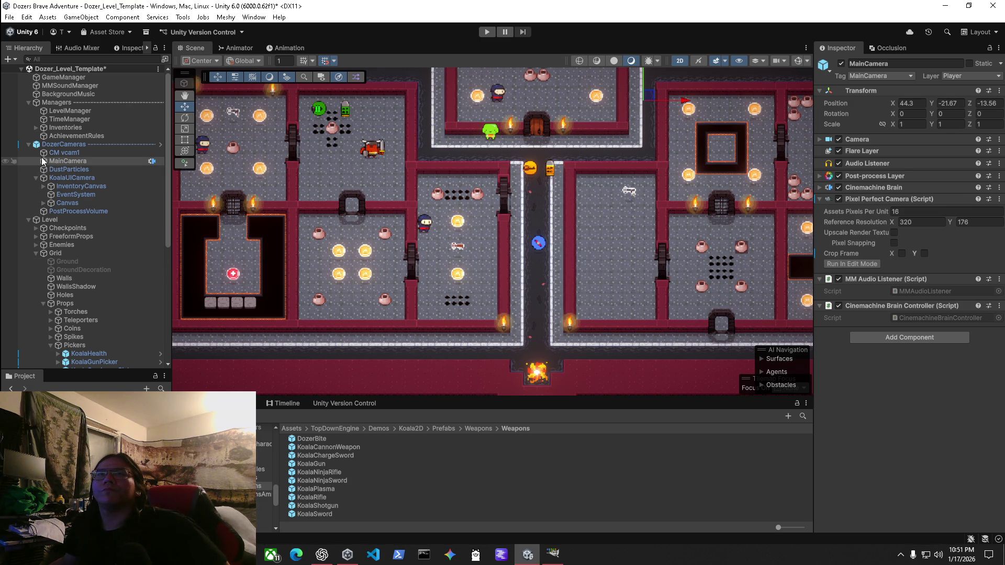
Check the manager objects, then open the Dozer player prefab that LevelManager spawns.
{"action": "left_click", "coordinate": [64, 85]}
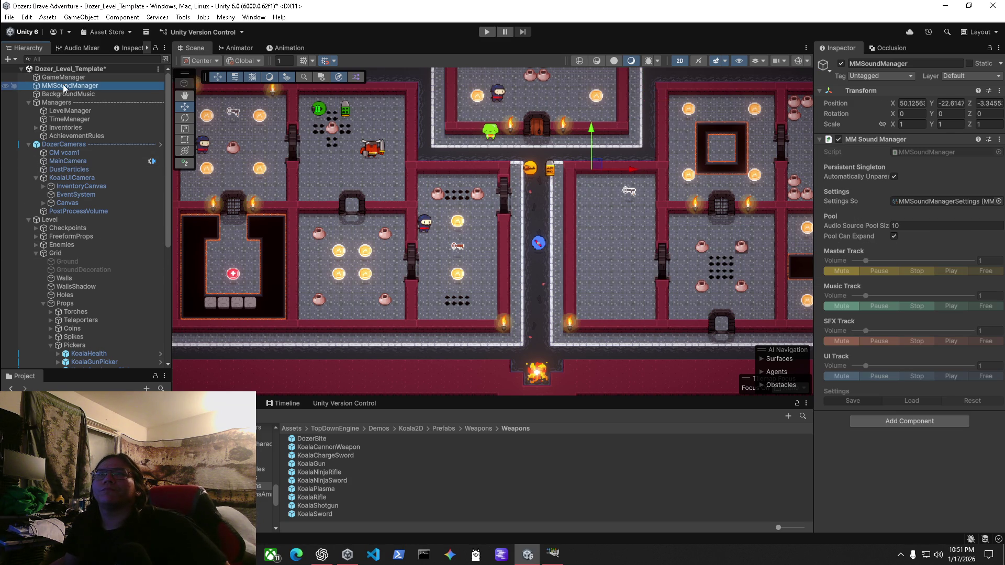
{"action": "left_click", "coordinate": [63, 77]}
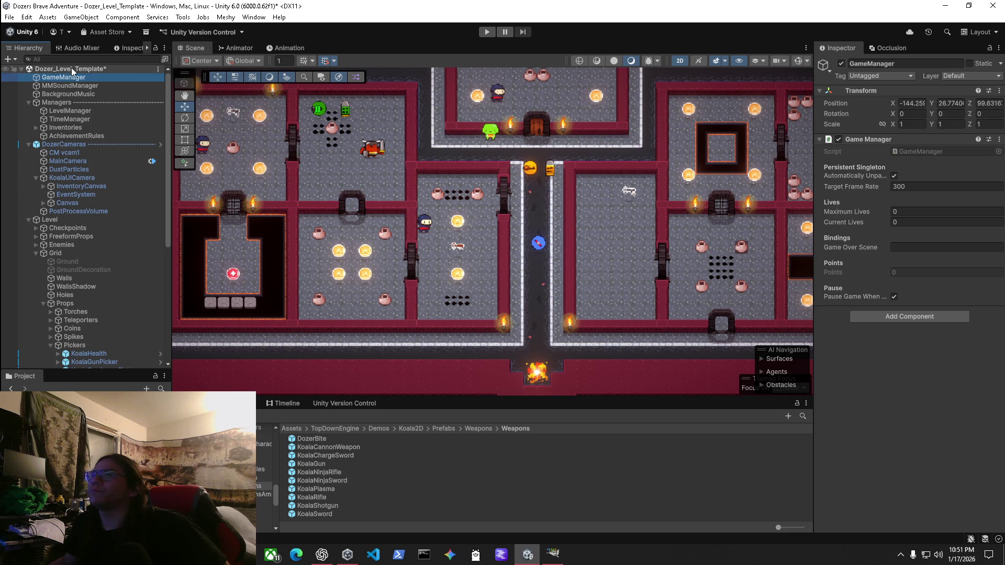
{"action": "left_click", "coordinate": [62, 85]}
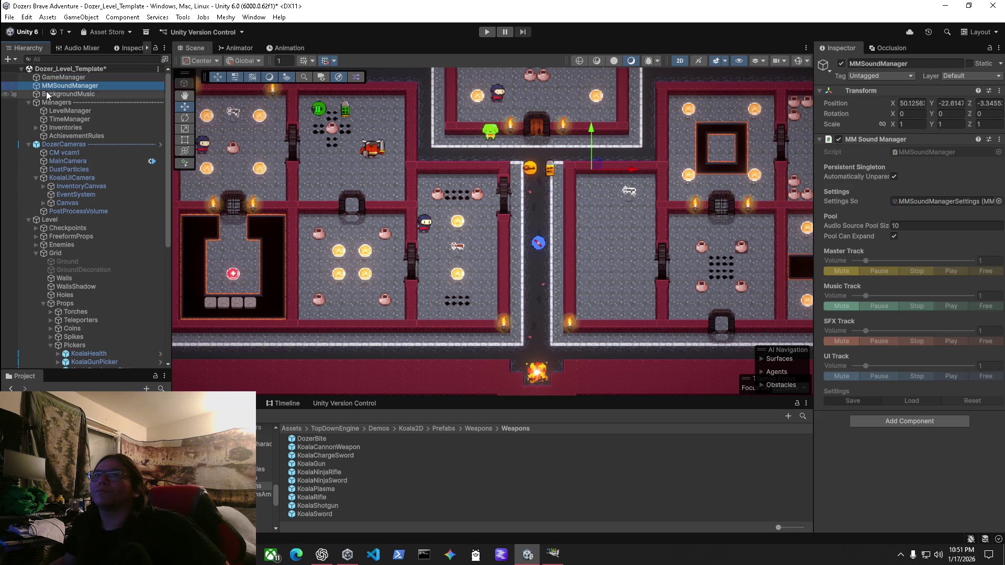
{"action": "left_click", "coordinate": [40, 93]}
{"action": "left_click", "coordinate": [70, 111]}
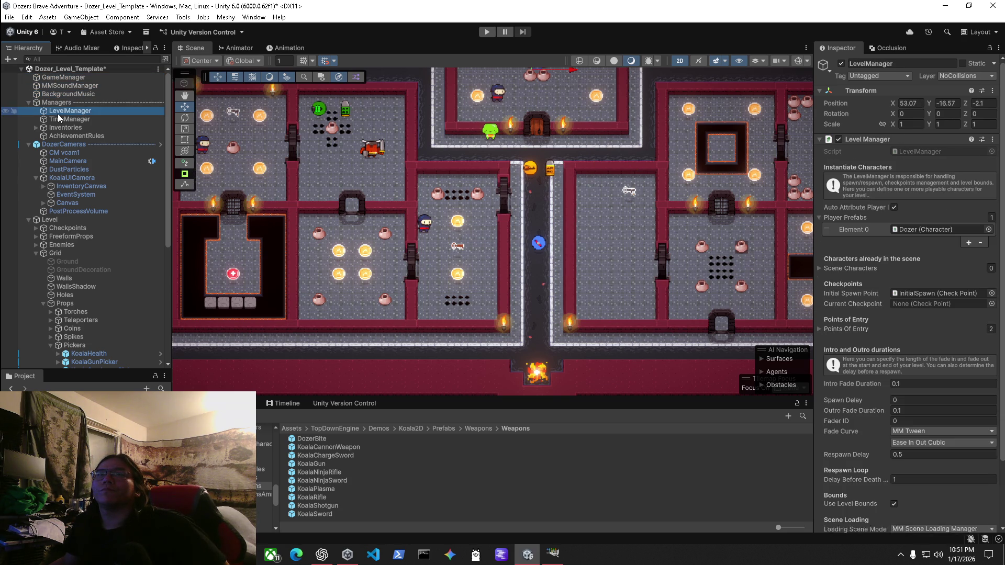
{"action": "left_click", "coordinate": [929, 236]}
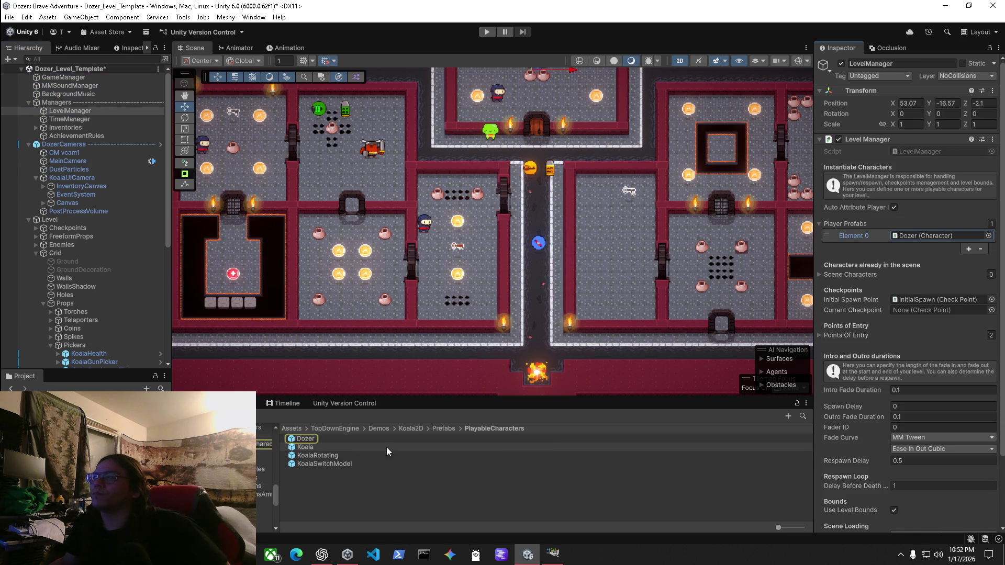
{"action": "double_click", "coordinate": [306, 439]}
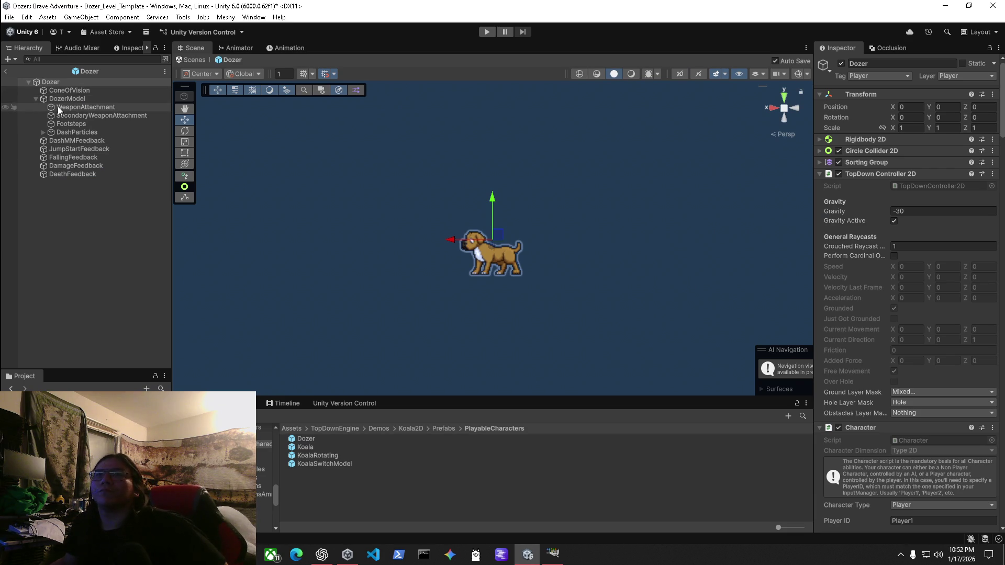
Locate DozerModel's DozerAnimatorController via its Animator field and open it in the Animator.
{"action": "left_click", "coordinate": [83, 151]}
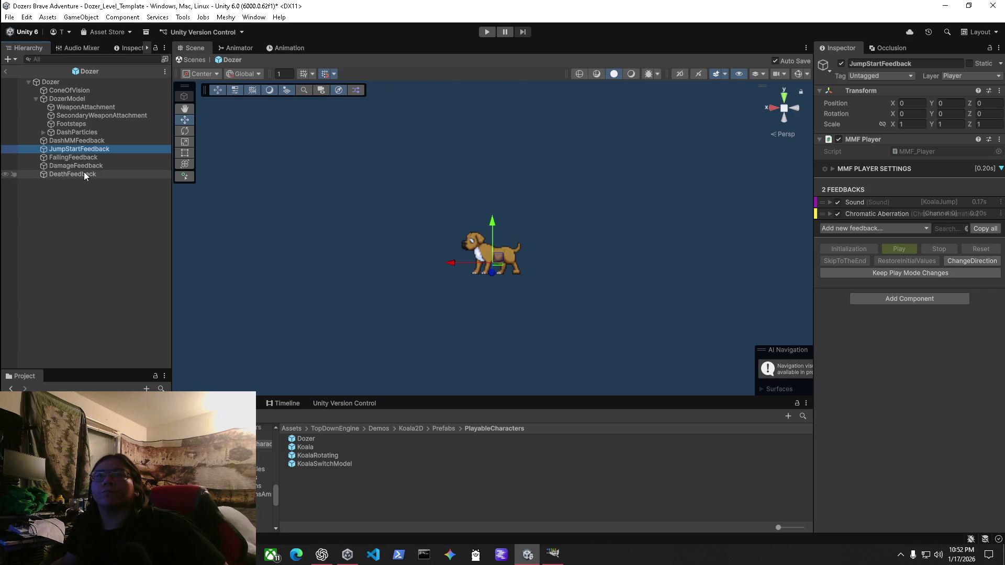
{"action": "left_click", "coordinate": [70, 99]}
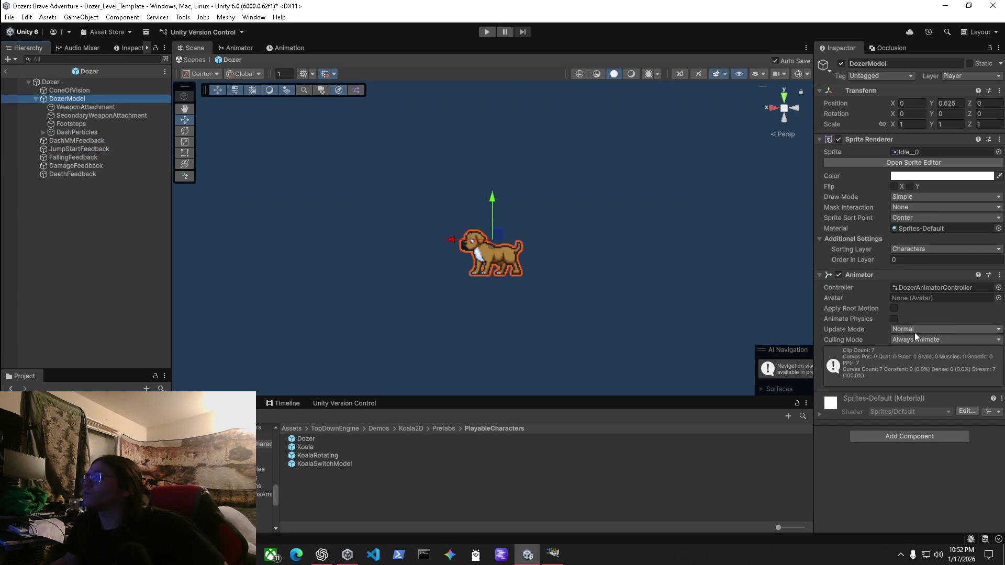
{"action": "left_click", "coordinate": [945, 287]}
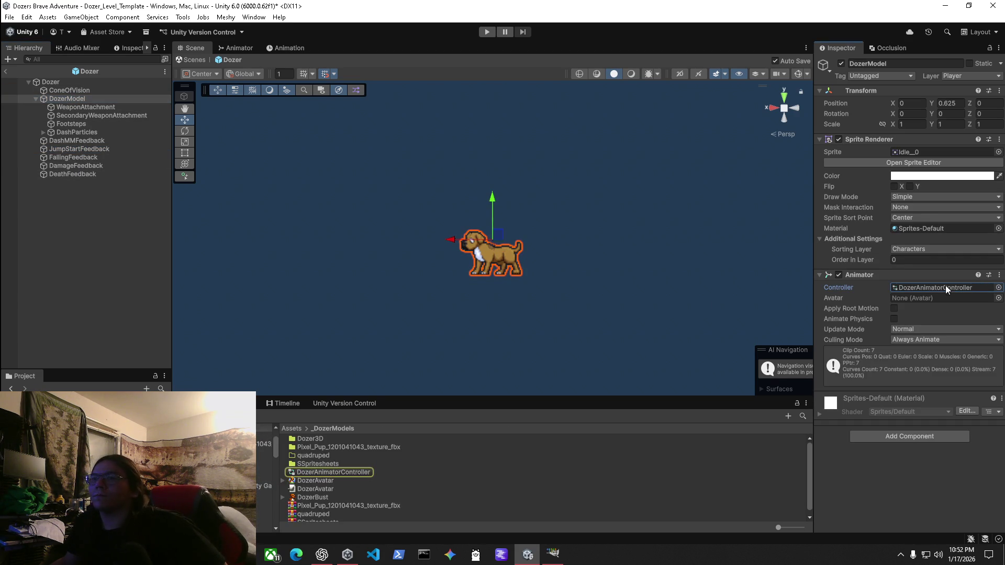
{"action": "double_click", "coordinate": [320, 472]}
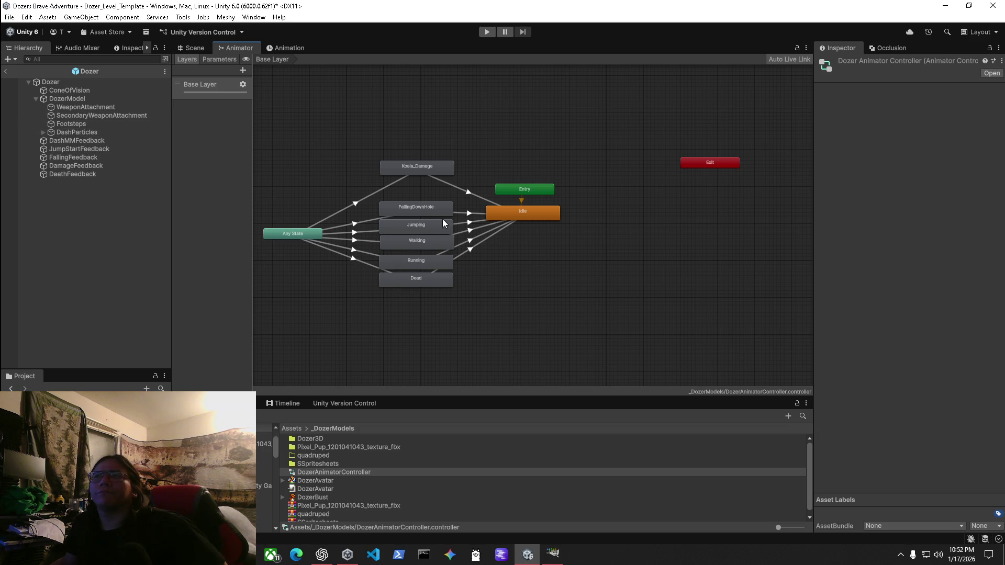
Tidy the graph and create an empty New State below Dead.
{"action": "mouse_move", "coordinate": [420, 211]}
{"action": "left_mouse_down"}
{"action": "mouse_move", "coordinate": [419, 199]}
{"action": "mouse_move", "coordinate": [412, 278]}
{"action": "left_mouse_up"}
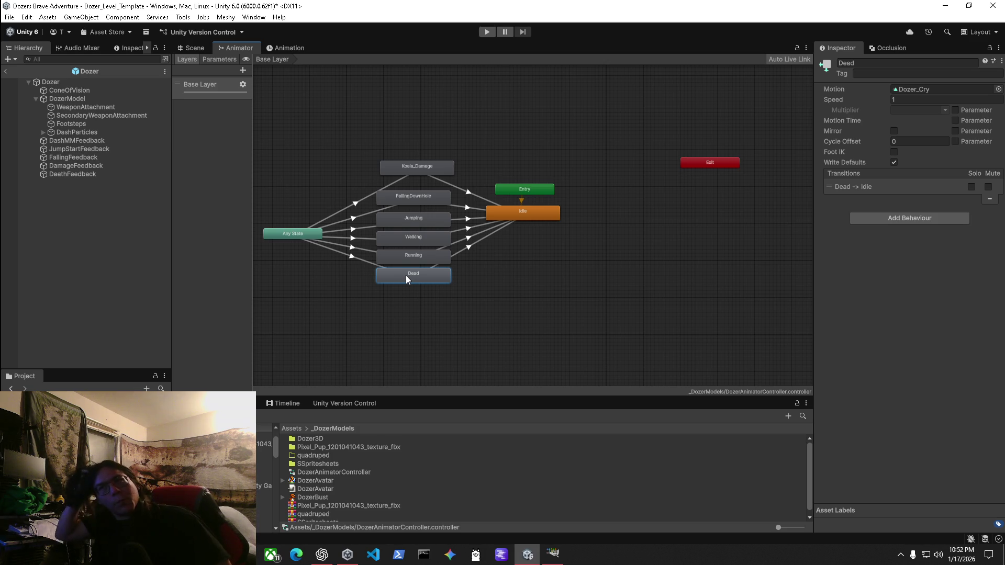
{"action": "right_click", "coordinate": [409, 302]}
{"action": "mouse_move", "coordinate": [451, 309]}
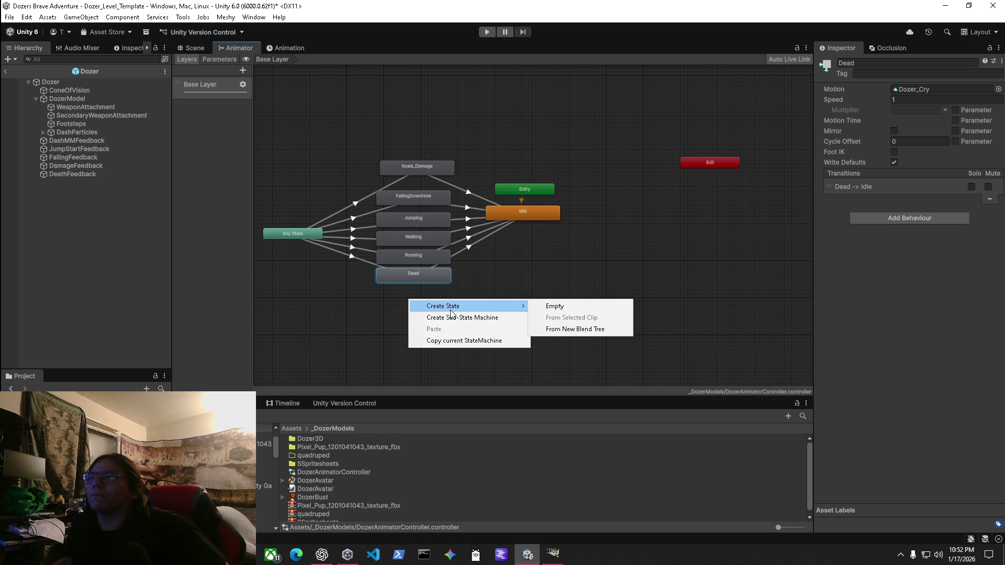
{"action": "left_click", "coordinate": [575, 307]}
{"action": "left_click", "coordinate": [423, 308]}
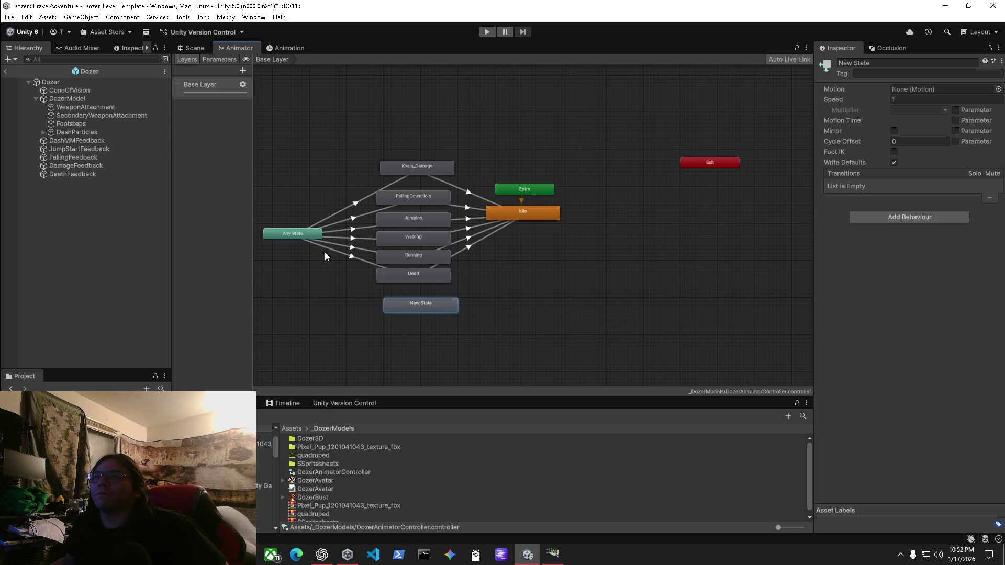
Add transitions from Any State to New State and from New State to Idle.
{"action": "left_click", "coordinate": [294, 235]}
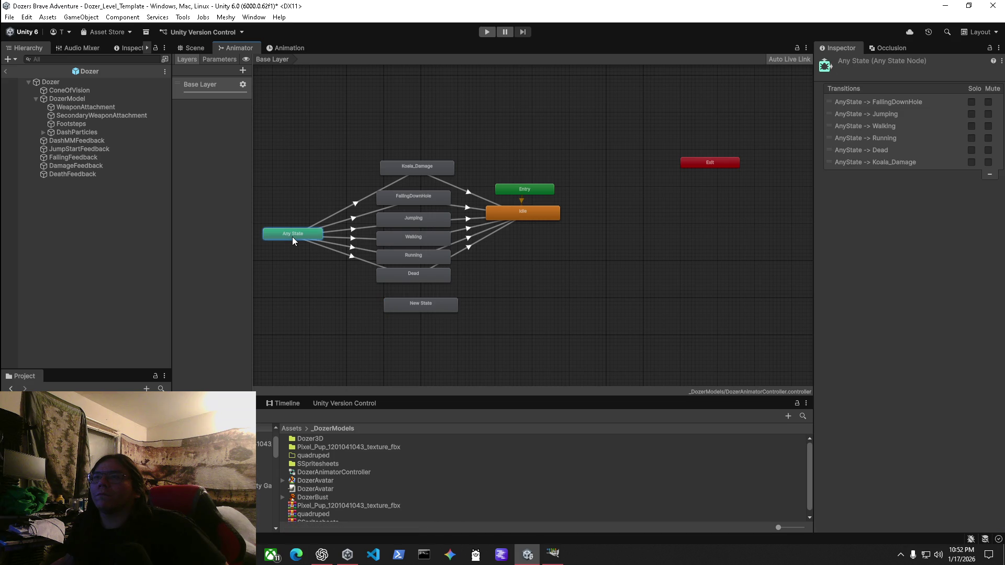
{"action": "right_click", "coordinate": [293, 236]}
{"action": "left_click", "coordinate": [329, 248]}
{"action": "left_click", "coordinate": [432, 311]}
{"action": "left_click", "coordinate": [438, 307]}
{"action": "right_click", "coordinate": [439, 308]}
{"action": "left_click", "coordinate": [455, 309]}
{"action": "left_click", "coordinate": [534, 213]}
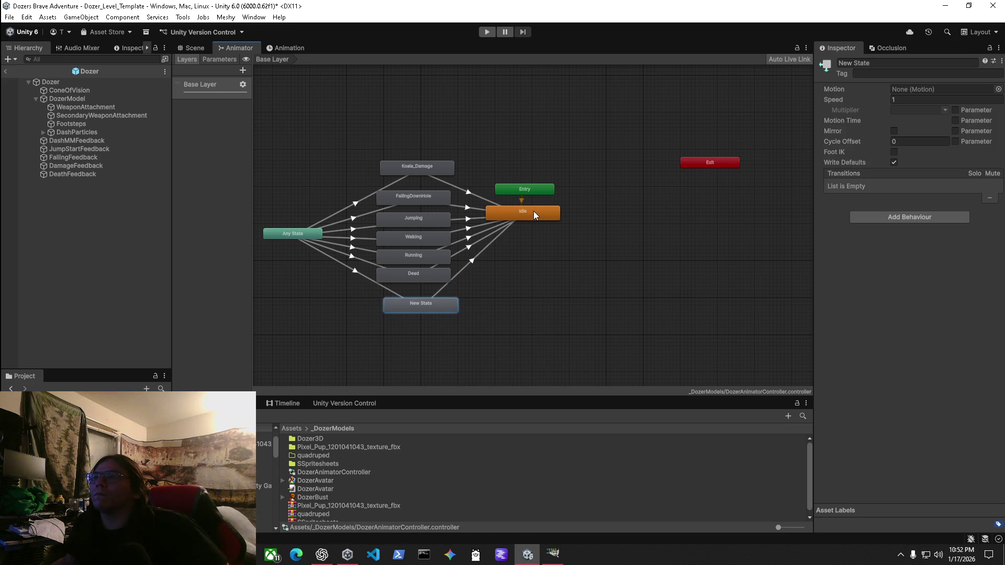
{"action": "left_click", "coordinate": [470, 250]}
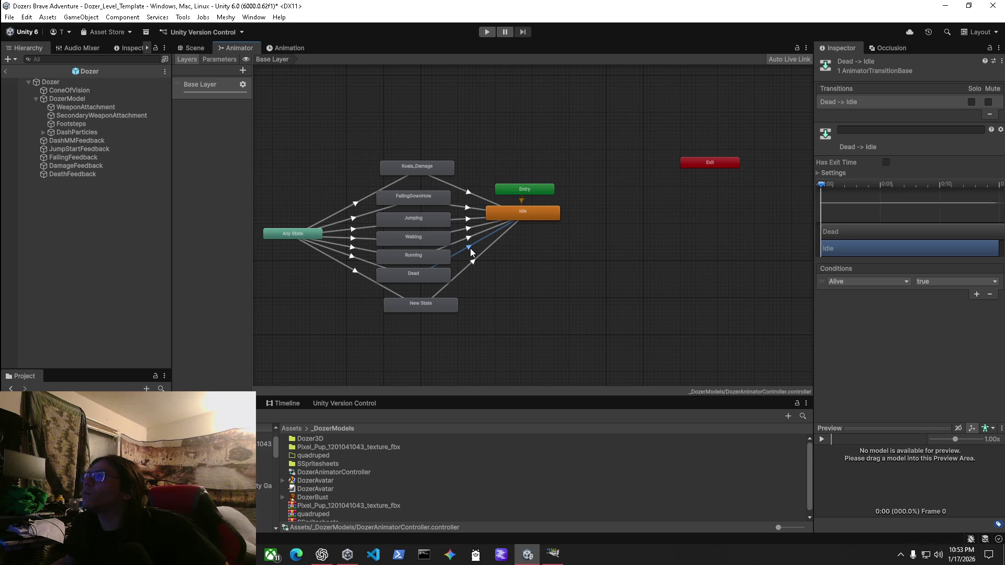
Assign the Dozer_Attack clip as New State's Motion.
{"action": "left_click", "coordinate": [219, 59]}
{"action": "left_click", "coordinate": [433, 304]}
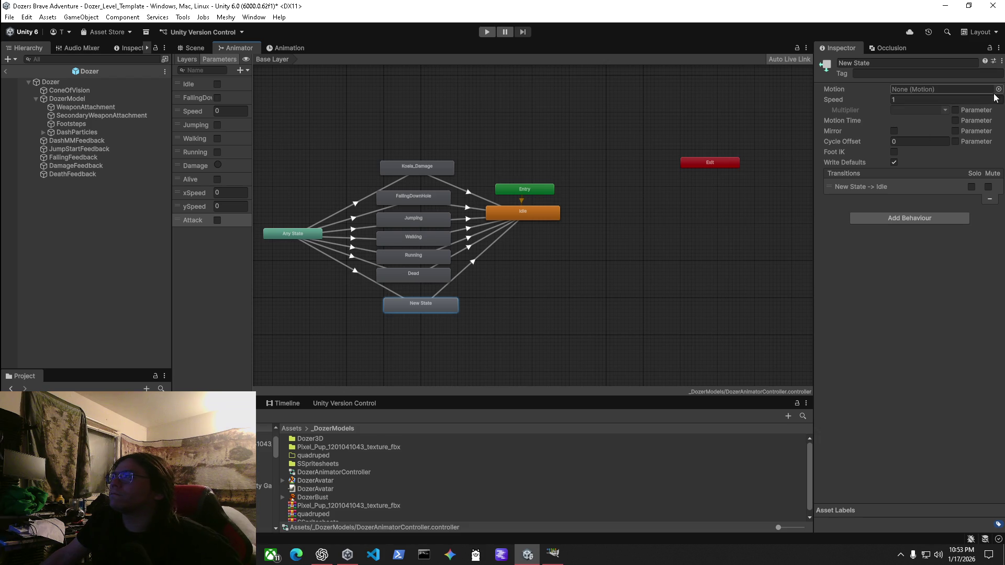
{"action": "left_click", "coordinate": [398, 276]}
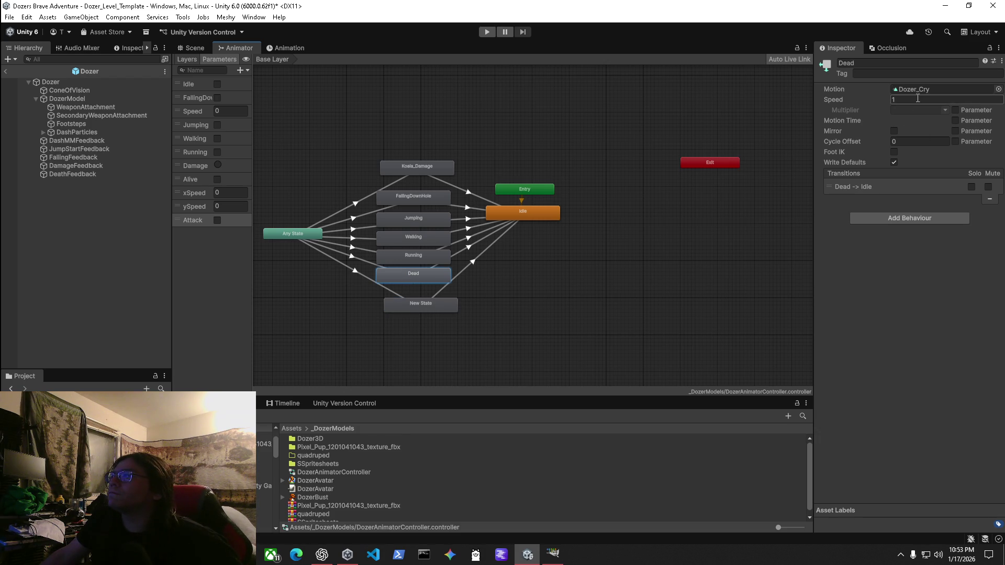
{"action": "left_click", "coordinate": [924, 90]}
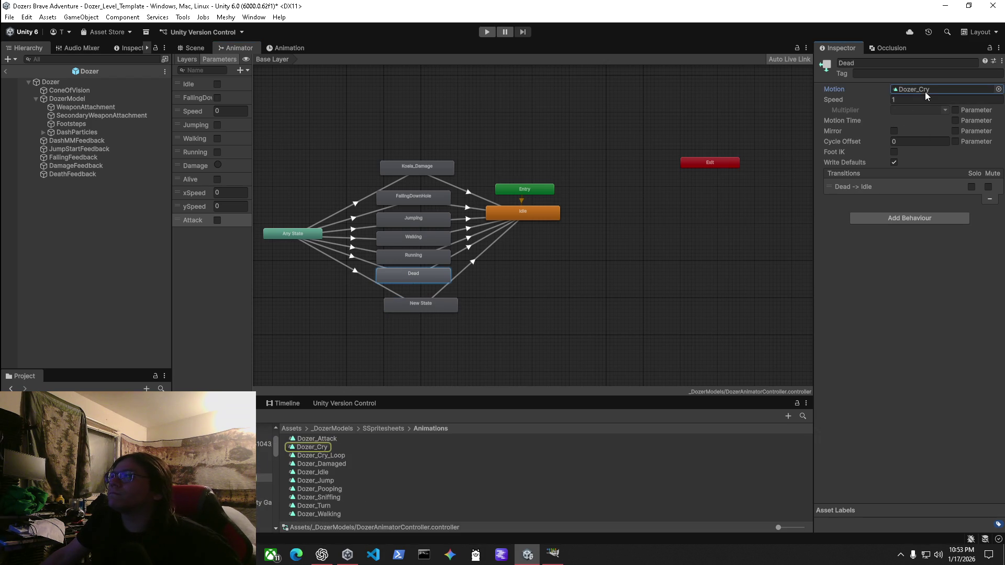
{"action": "left_click", "coordinate": [416, 306]}
{"action": "mouse_move", "coordinate": [325, 439]}
{"action": "left_mouse_down"}
{"action": "mouse_move", "coordinate": [673, 299]}
{"action": "mouse_move", "coordinate": [927, 90]}
{"action": "left_mouse_up"}
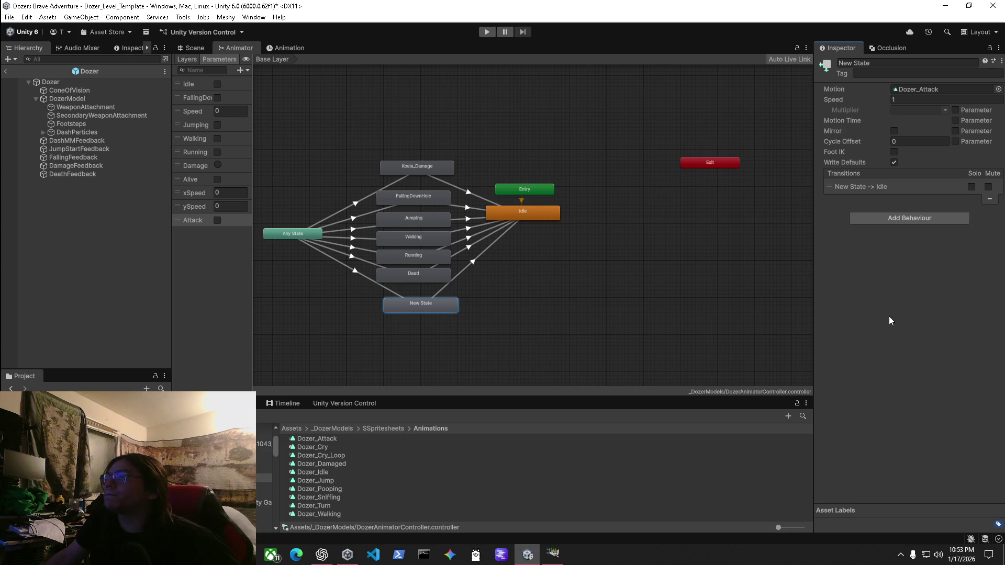
{"action": "left_click", "coordinate": [311, 440]}
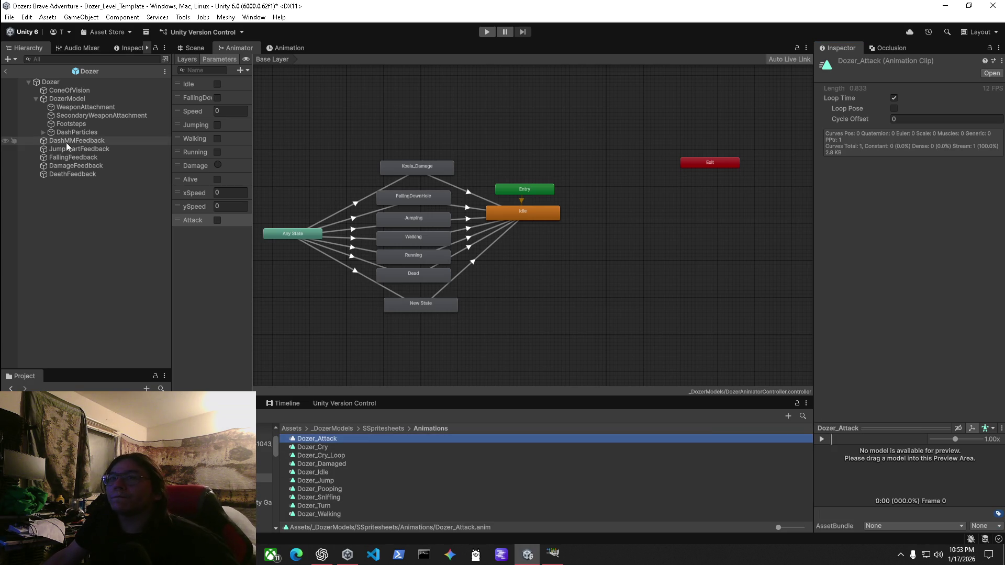
Play Dozer_Attack on DozerModel in the Inspector preview, then open it in the Animation window.
{"action": "mouse_move", "coordinate": [69, 98]}
{"action": "left_mouse_down"}
{"action": "mouse_move", "coordinate": [872, 476]}
{"action": "mouse_move", "coordinate": [834, 447]}
{"action": "left_mouse_up"}
{"action": "left_click", "coordinate": [821, 439]}
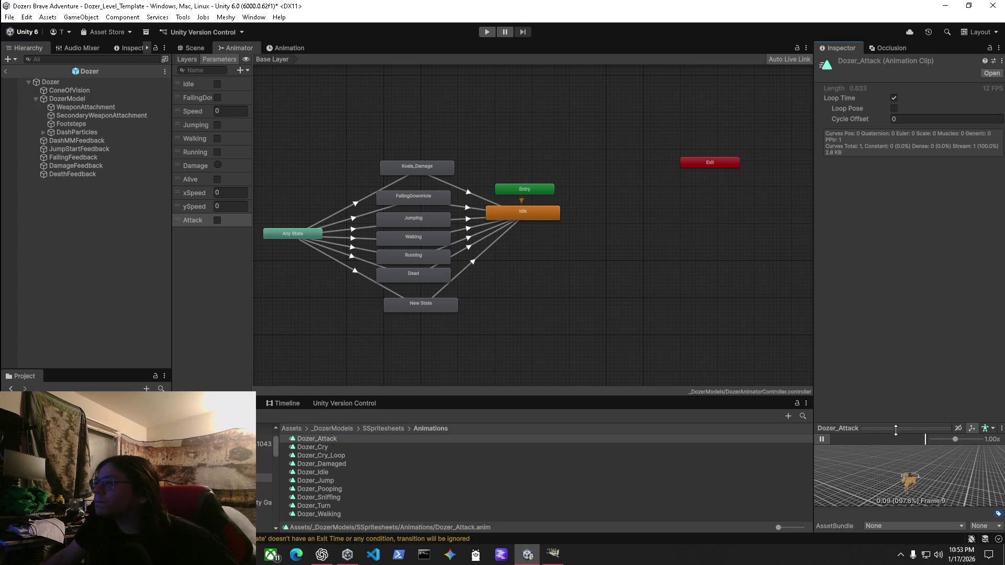
{"action": "left_click_drag", "start_coordinate": [896, 425], "coordinate": [897, 258]}
{"action": "left_click_drag", "start_coordinate": [941, 416], "coordinate": [866, 390]}
{"action": "left_click_drag", "start_coordinate": [805, 386], "coordinate": [829, 372]}
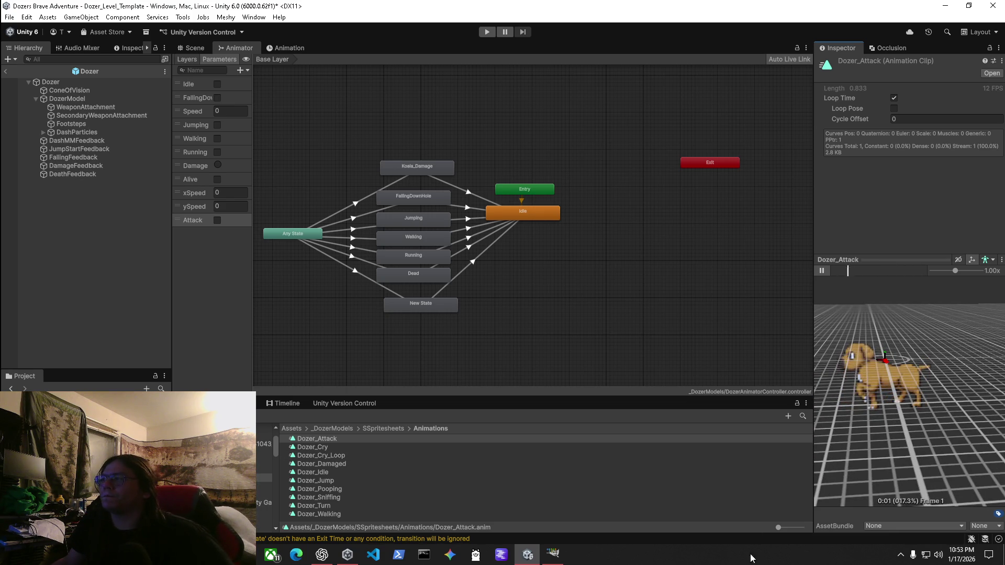
{"action": "double_click", "coordinate": [313, 436]}
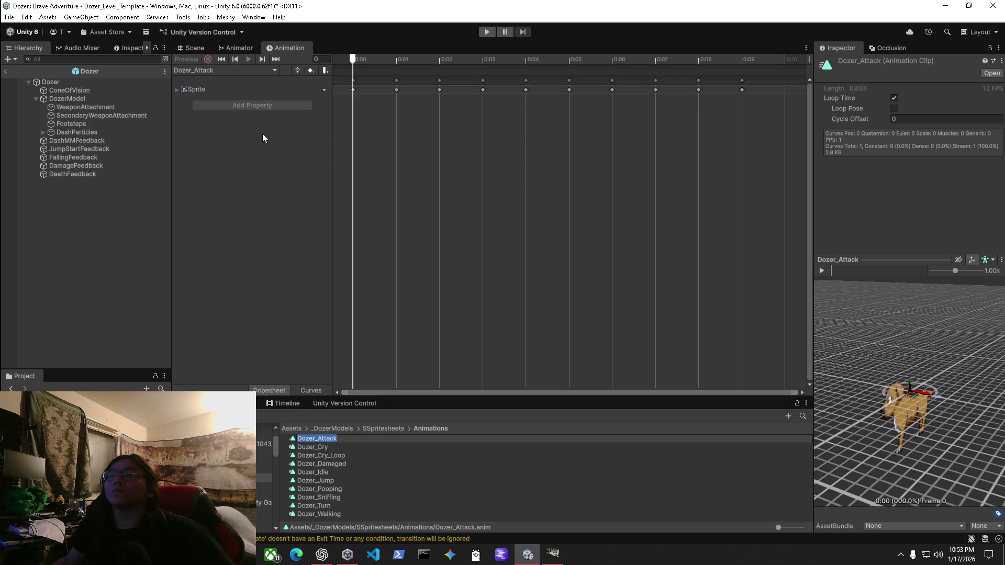
Expand the Sprite track and delete the 0:00 and 0:01 keyframes of Dozer_Attack.
{"action": "left_click", "coordinate": [177, 92]}
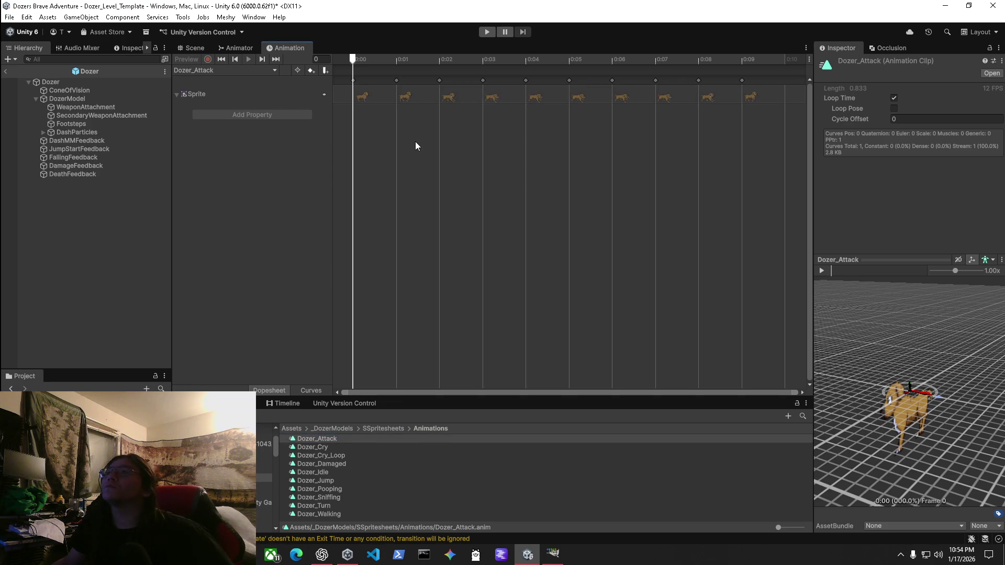
{"action": "left_click", "coordinate": [352, 94]}
{"action": "left_click", "coordinate": [409, 97], "text": "shift"}
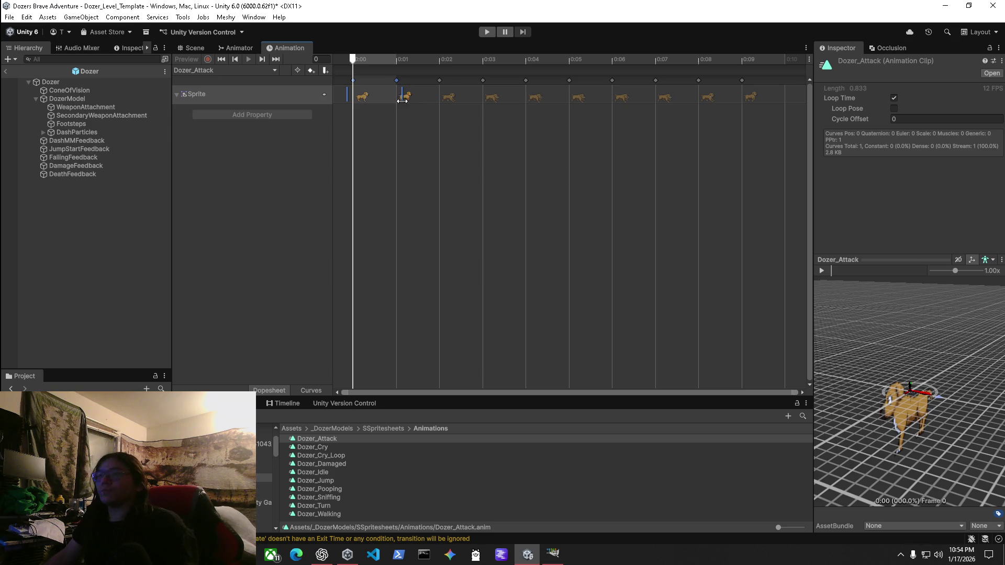
{"action": "key", "text": "Delete"}
{"action": "left_click_drag", "start_coordinate": [349, 57], "coordinate": [435, 62]}
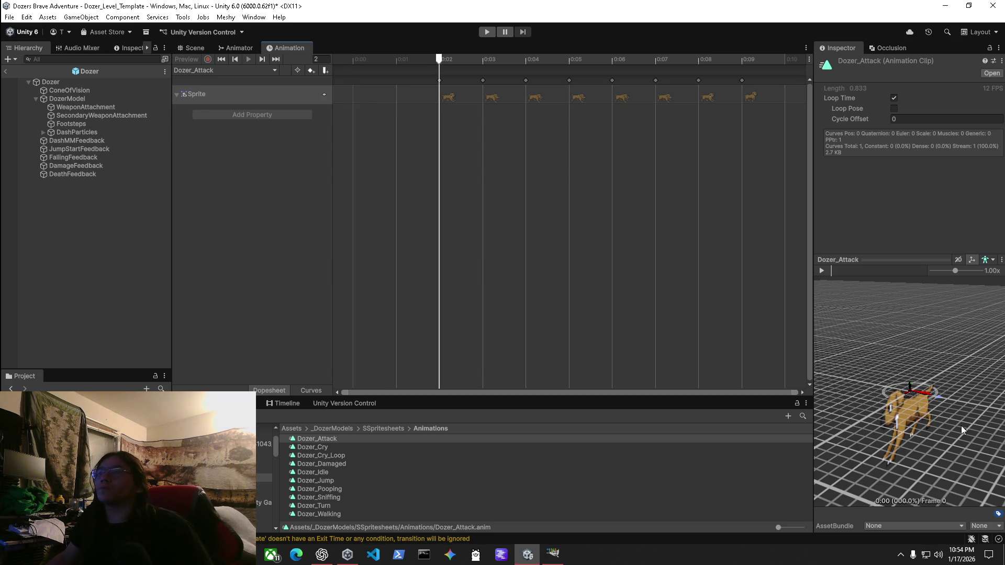
Play the preview, delete the 0:02 and 0:09 Sprite keyframes, then undo the deletions.
{"action": "left_click", "coordinate": [824, 271]}
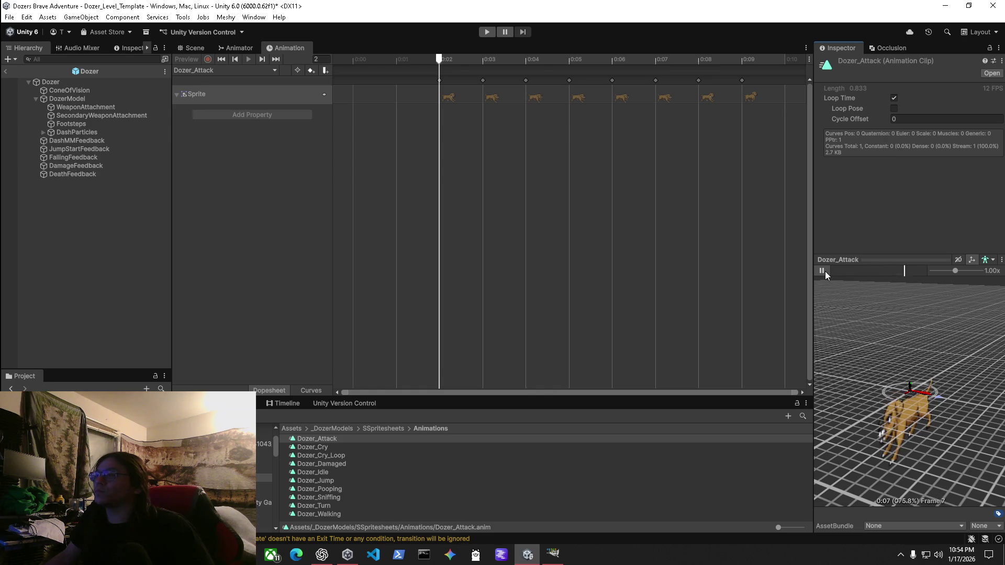
{"action": "left_click", "coordinate": [450, 100]}
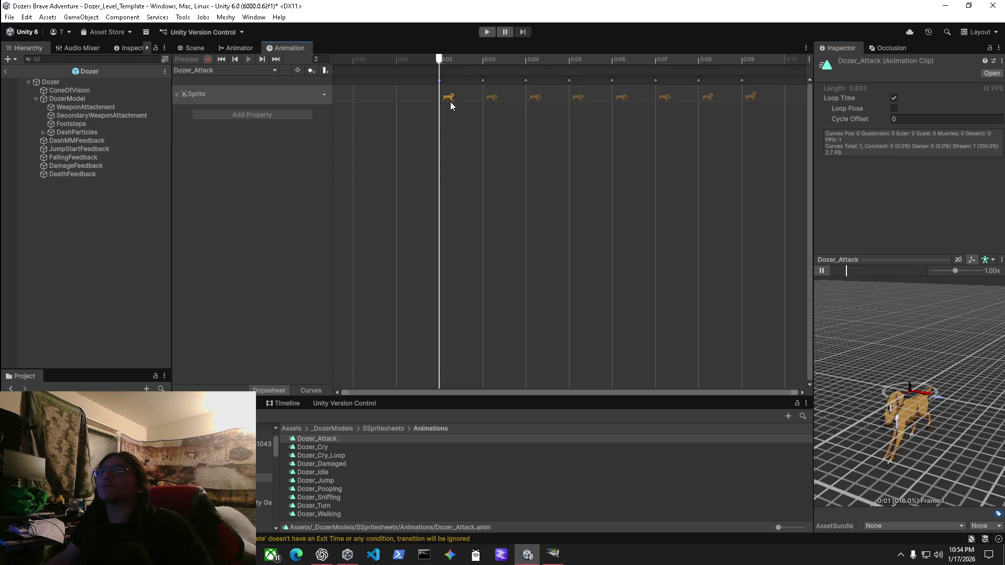
{"action": "key", "text": "Delete"}
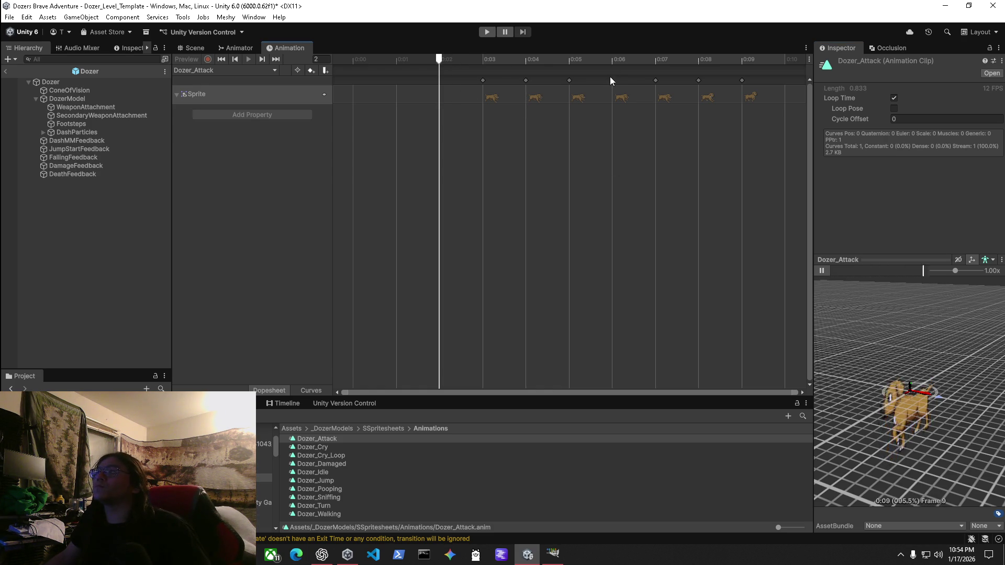
{"action": "left_click", "coordinate": [754, 97]}
{"action": "key", "text": "Delete"}
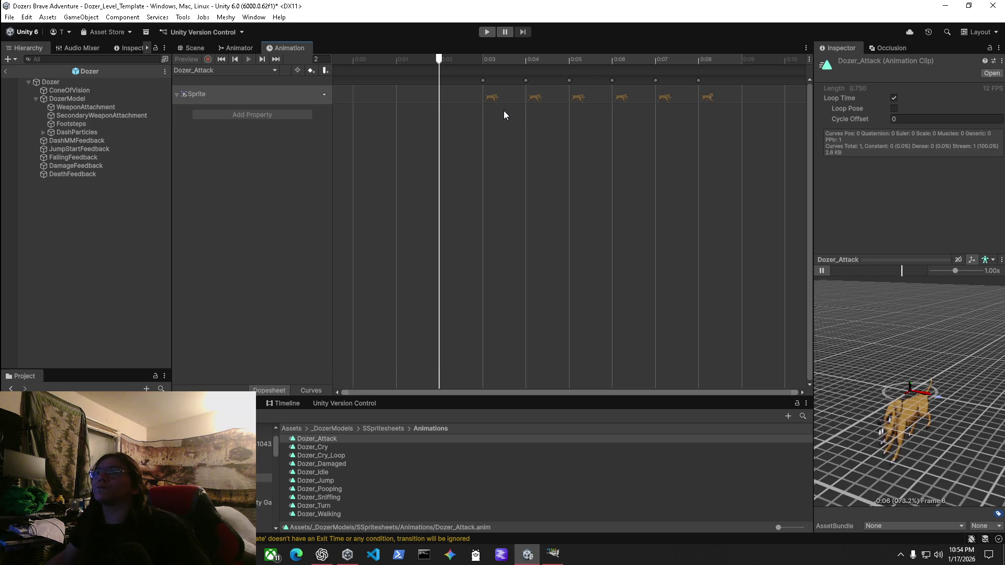
{"action": "key", "text": "ctrl+z"}
{"action": "key", "text": "ctrl+z"}
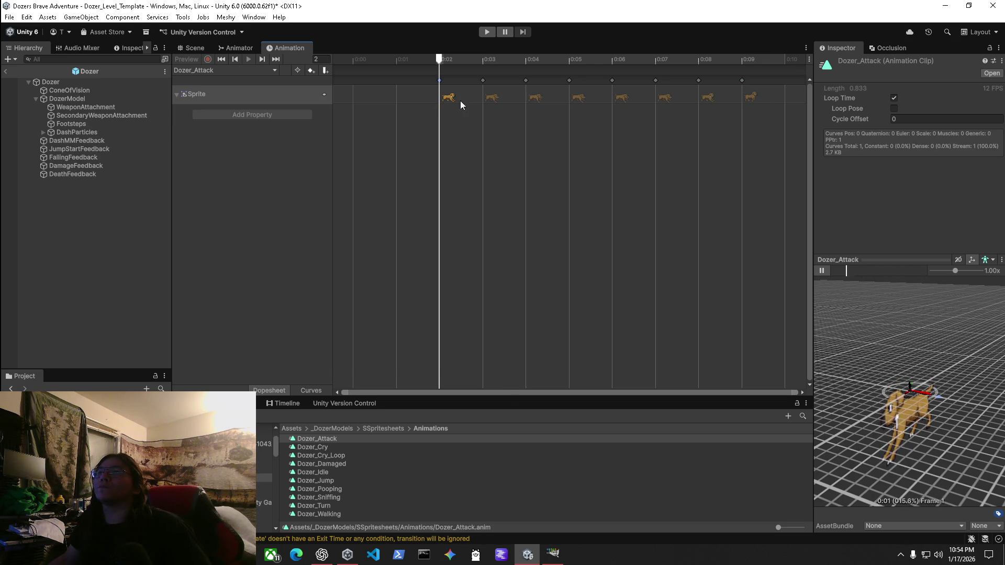
{"action": "key", "text": "ctrl+z"}
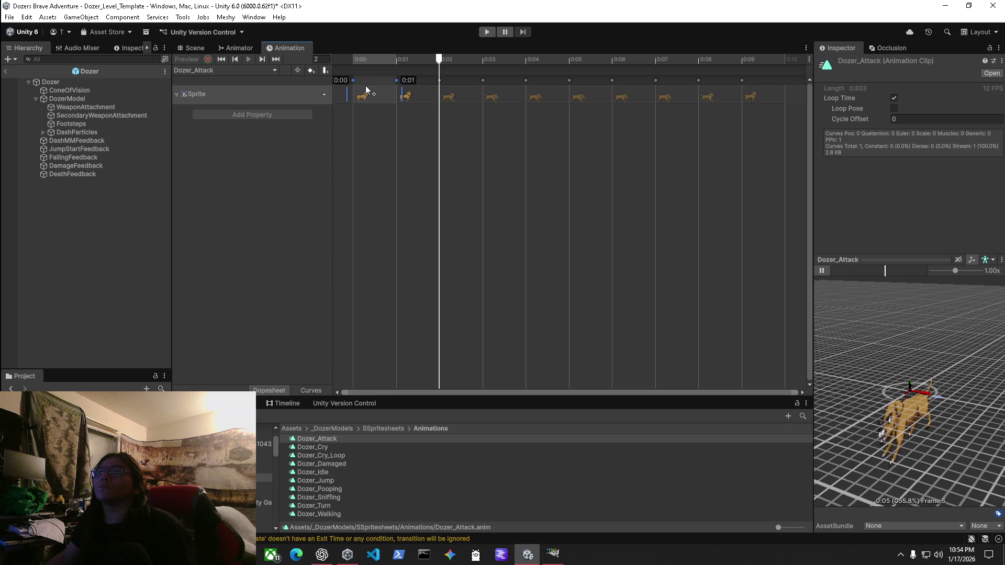
Delete the 0:09 and 0:00 Sprite keyframes and view the preview side-on.
{"action": "left_click", "coordinate": [409, 100]}
{"action": "left_click", "coordinate": [752, 98]}
{"action": "key", "text": "Delete"}
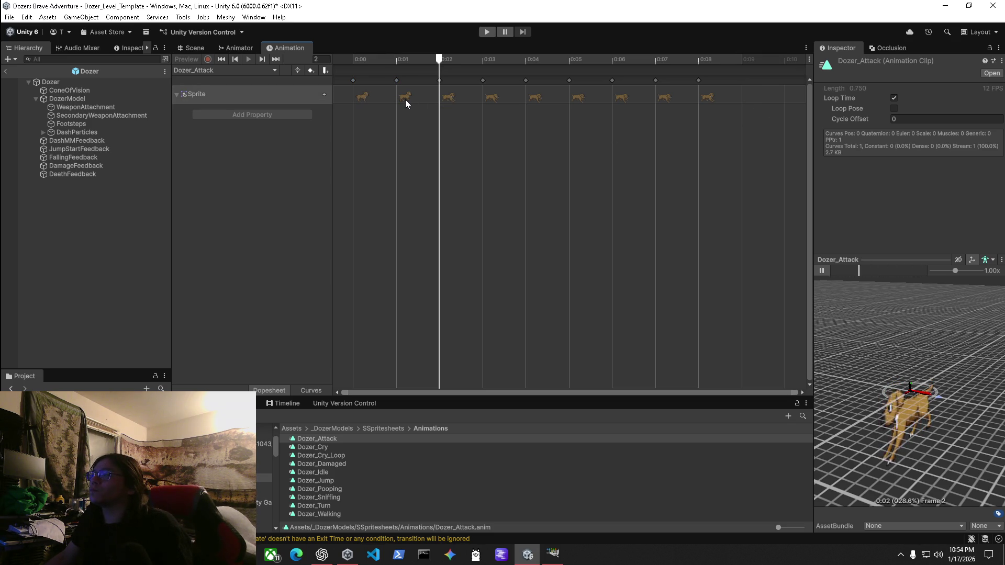
{"action": "left_click", "coordinate": [363, 99]}
{"action": "key", "text": "Delete"}
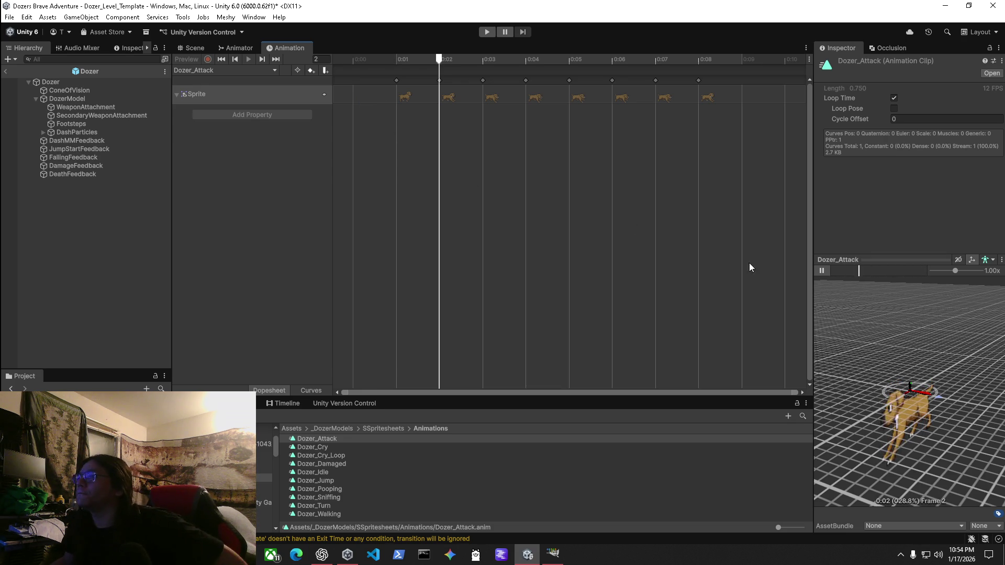
{"action": "left_click", "coordinate": [262, 188]}
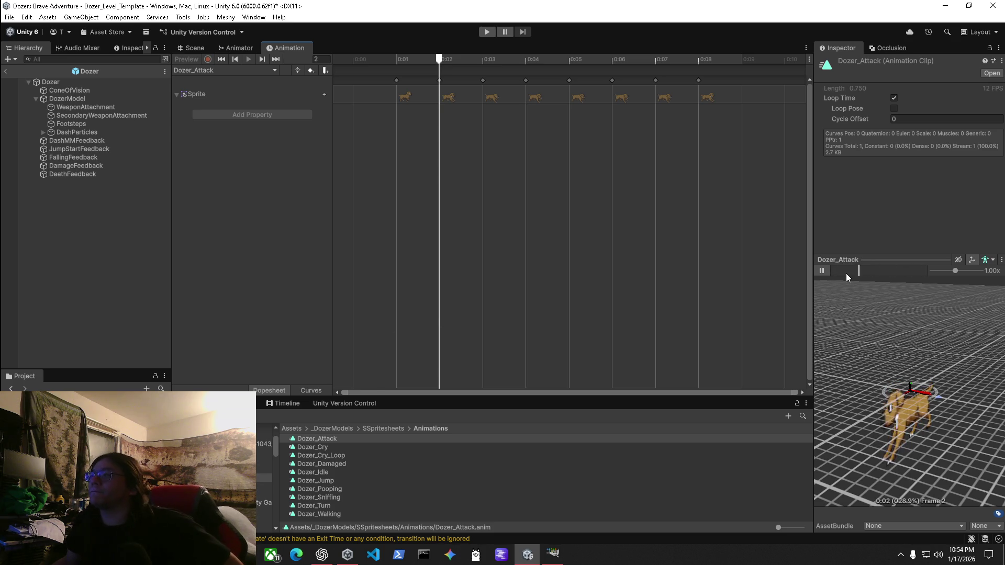
{"action": "mouse_move", "coordinate": [868, 335]}
{"action": "left_mouse_down"}
{"action": "mouse_move", "coordinate": [931, 397]}
{"action": "mouse_move", "coordinate": [857, 357]}
{"action": "left_mouse_up"}
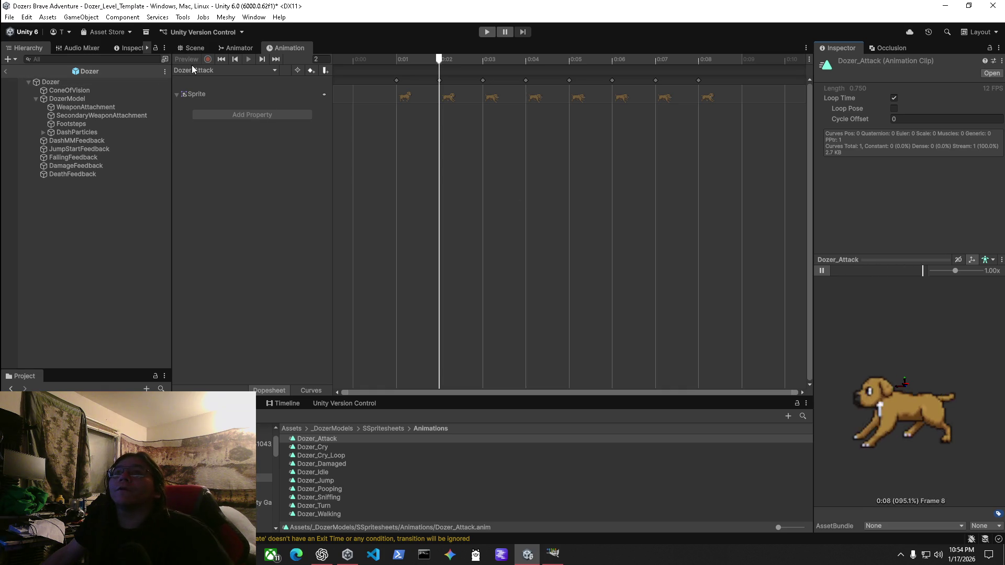
{"action": "left_click", "coordinate": [195, 48]}
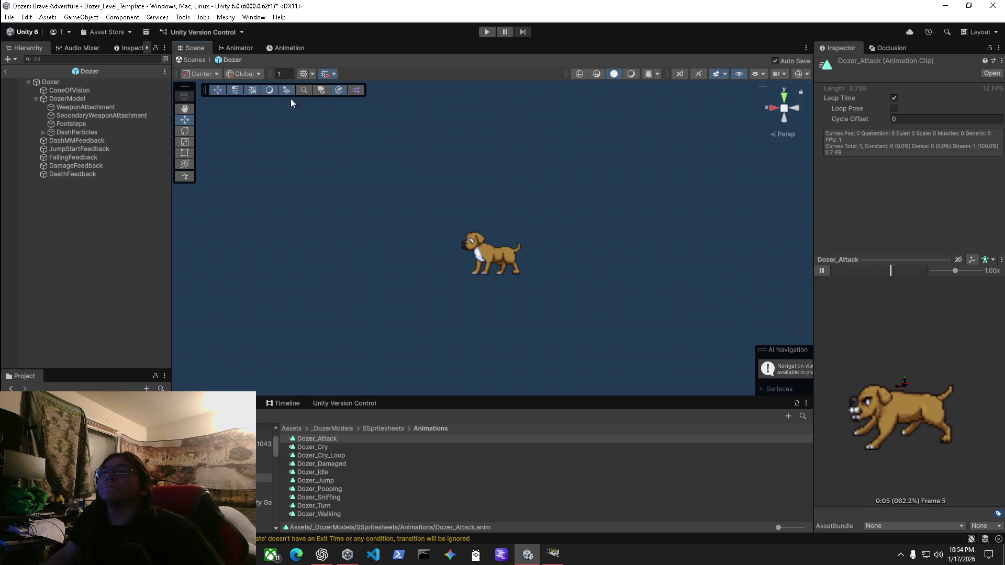
Stop the attack preview, exit to the level and select DozerBiteCollarPicker.
{"action": "left_click", "coordinate": [822, 270]}
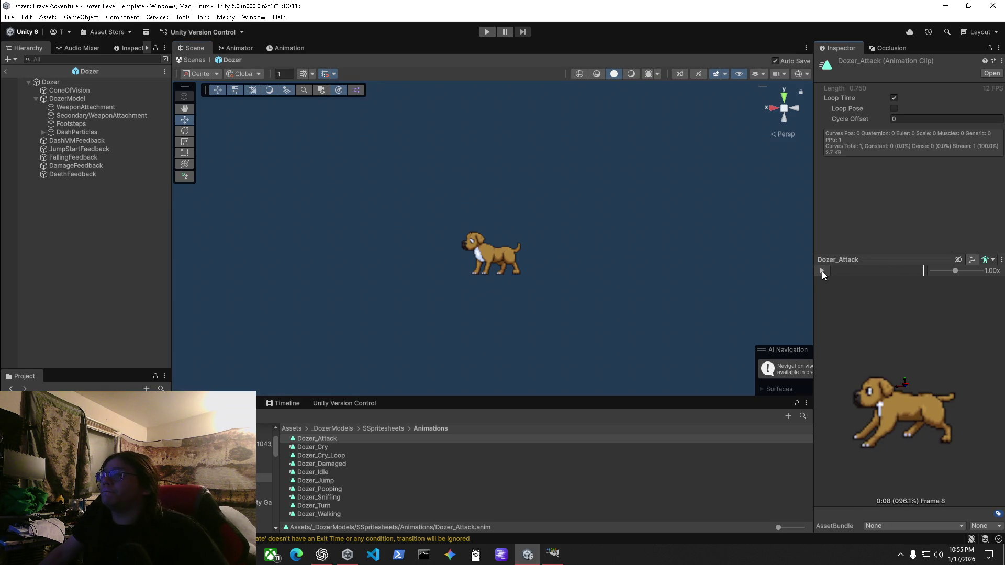
{"action": "left_click", "coordinate": [193, 62]}
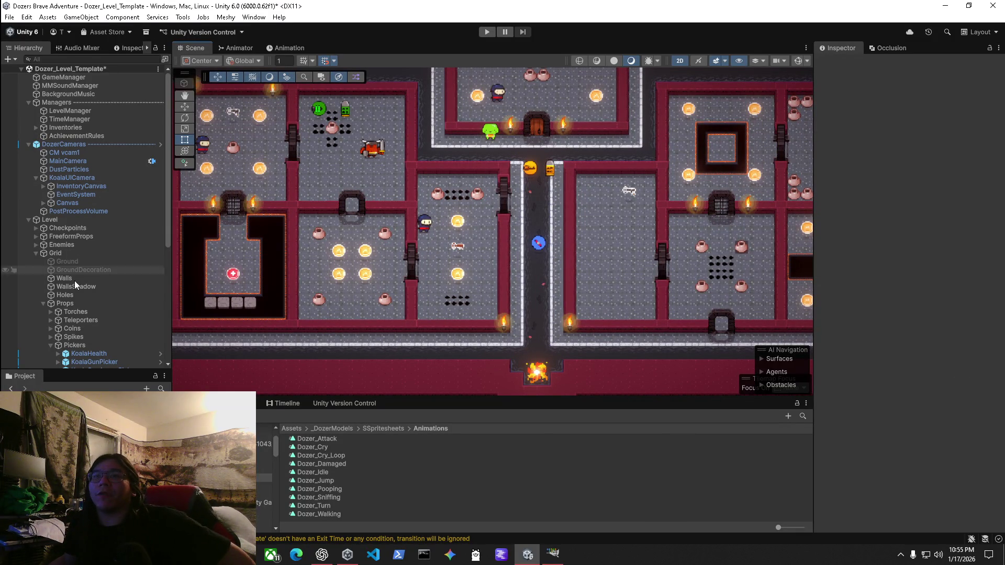
{"action": "scroll", "coordinate": [130, 348], "scroll_direction": "down", "scroll_amount": 3}
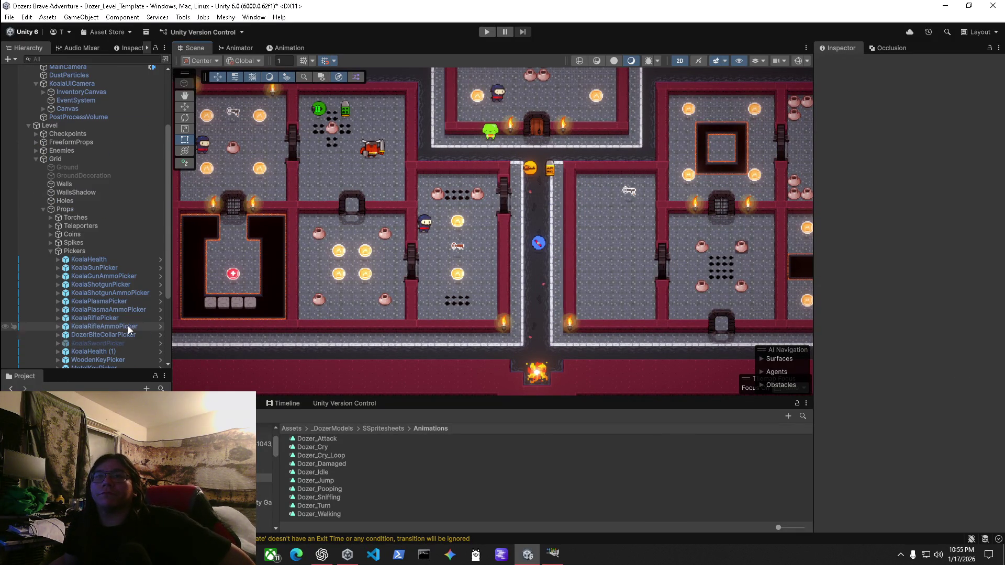
{"action": "scroll", "coordinate": [130, 344], "scroll_direction": "down", "scroll_amount": 3}
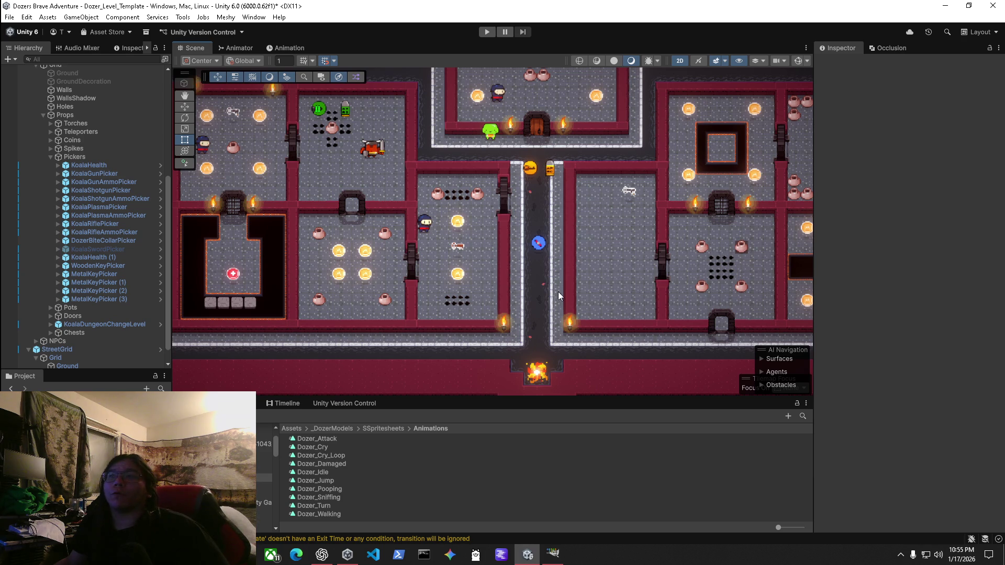
{"action": "left_click", "coordinate": [103, 240]}
Follow DozerBiteCollarPicker's item to DozerBiteCollar and open its DozerBite weapon prefab.
{"action": "left_click", "coordinate": [937, 395]}
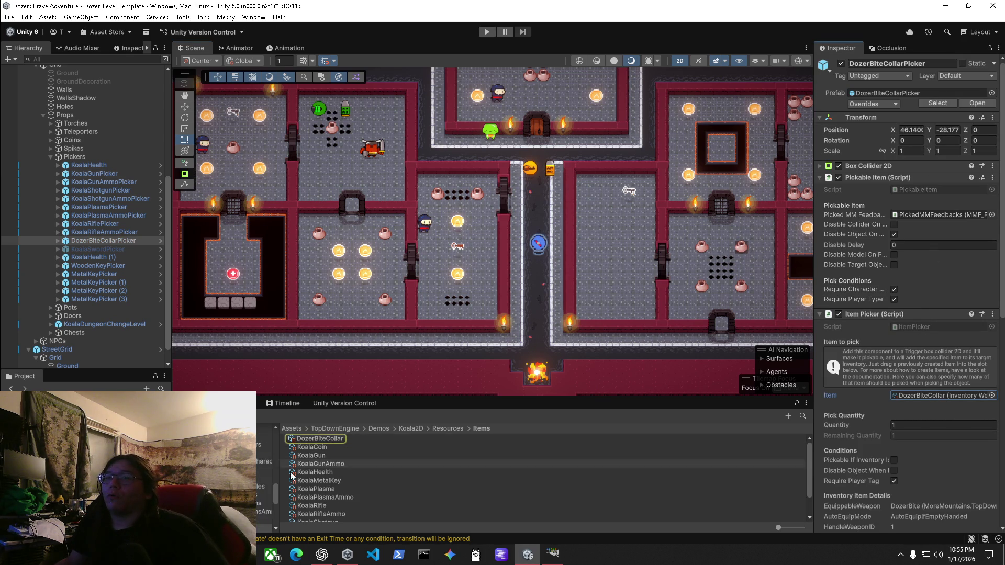
{"action": "left_click", "coordinate": [331, 439]}
{"action": "left_click", "coordinate": [910, 390]}
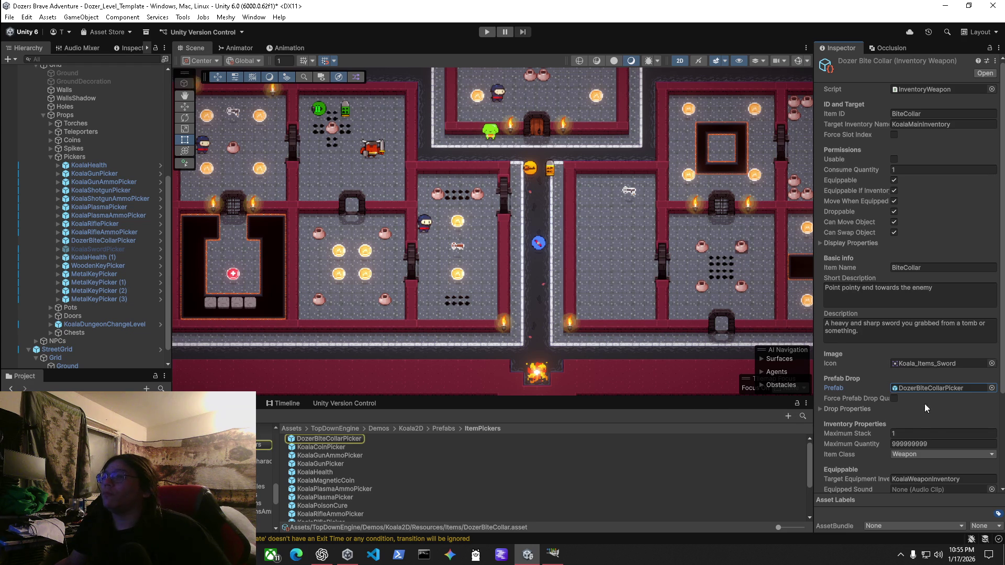
{"action": "scroll", "coordinate": [930, 366], "scroll_direction": "down", "scroll_amount": 5}
{"action": "left_click", "coordinate": [925, 456]}
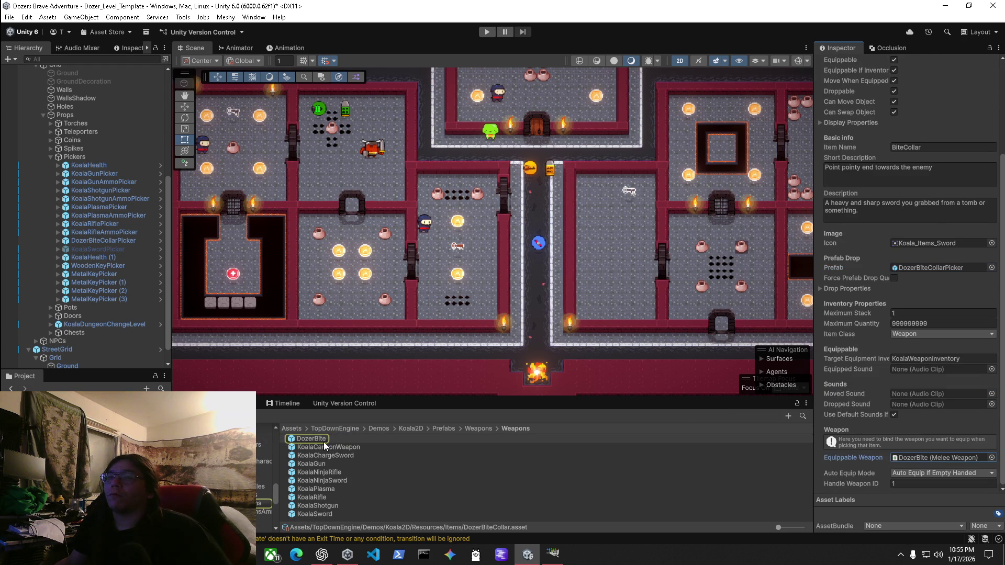
{"action": "left_click", "coordinate": [317, 439]}
{"action": "double_click", "coordinate": [319, 441]}
Check Koala_Sword's animator controller in DozerBite, then return to the level and select LevelManager.
{"action": "left_click", "coordinate": [78, 90]}
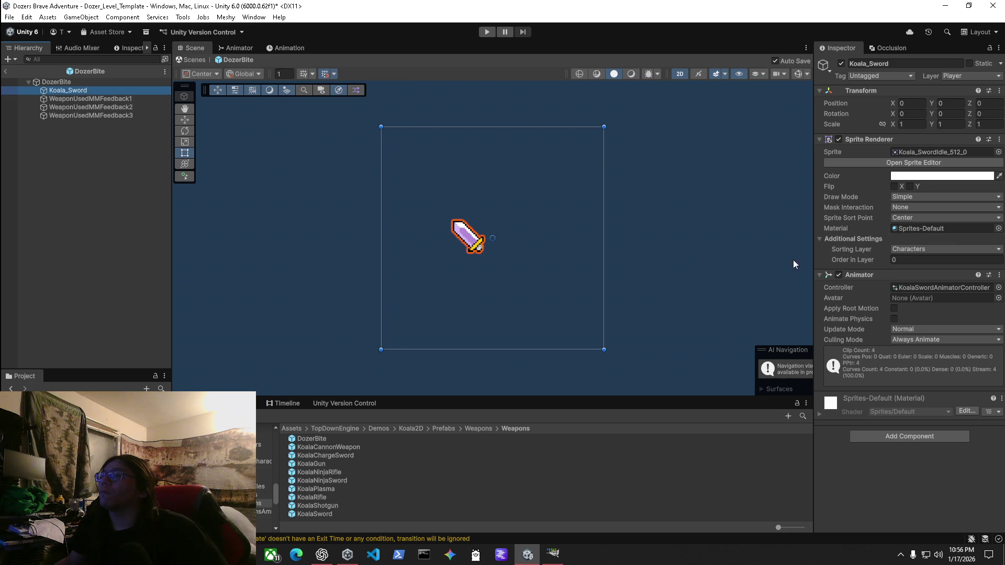
{"action": "left_click", "coordinate": [918, 288]}
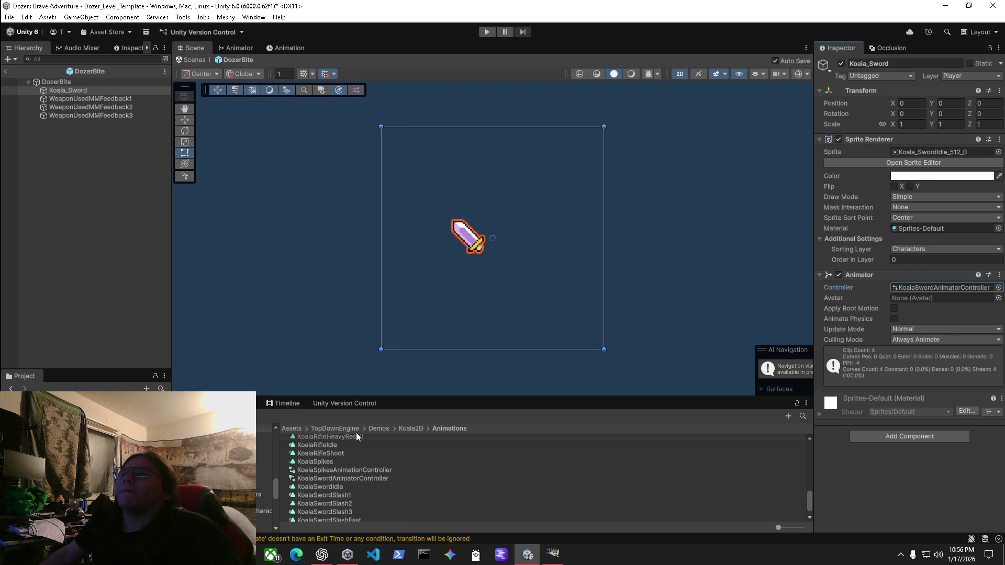
{"action": "scroll", "coordinate": [640, 456], "scroll_direction": "down", "scroll_amount": 2}
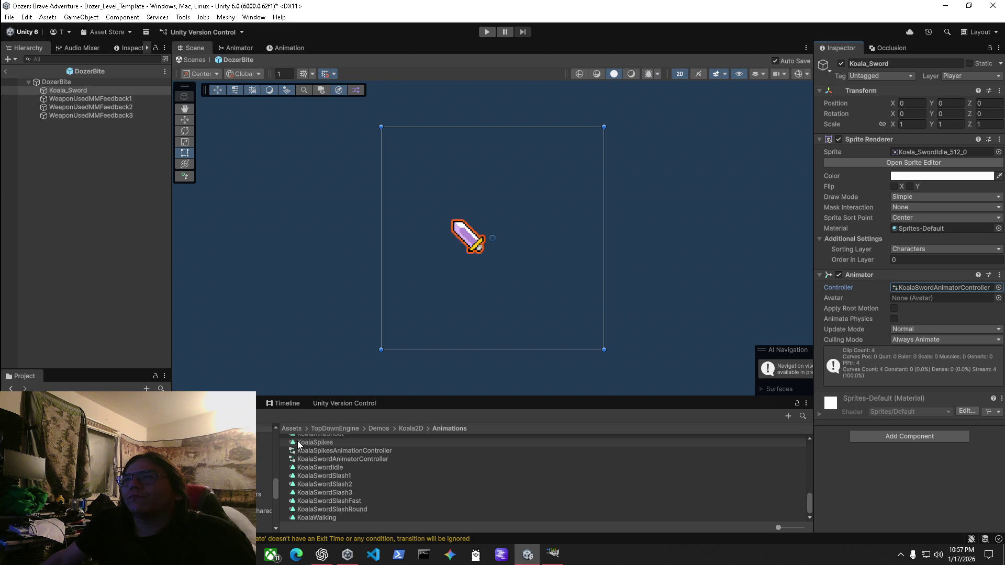
{"action": "left_click", "coordinate": [191, 60]}
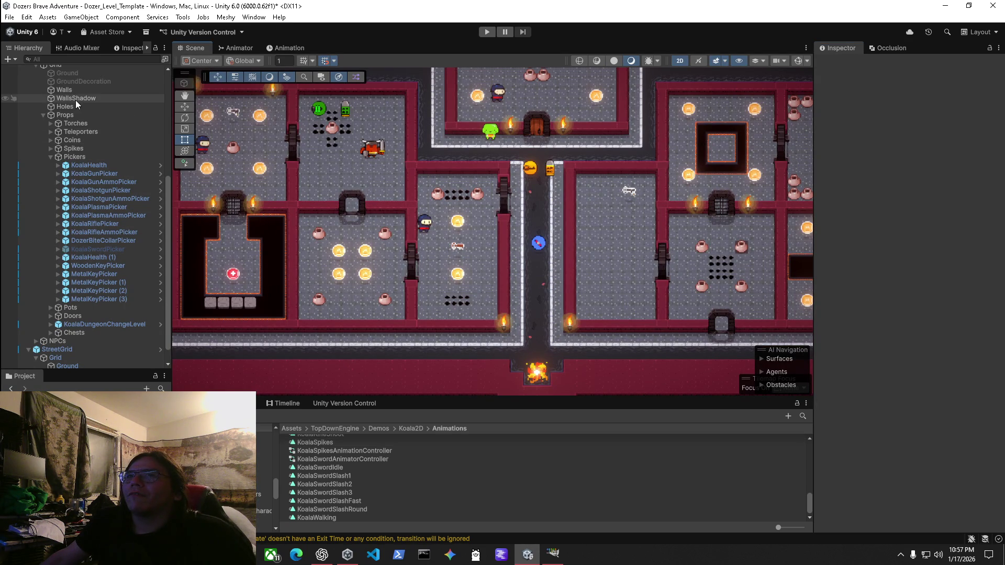
{"action": "scroll", "coordinate": [76, 105], "scroll_direction": "up", "scroll_amount": 6}
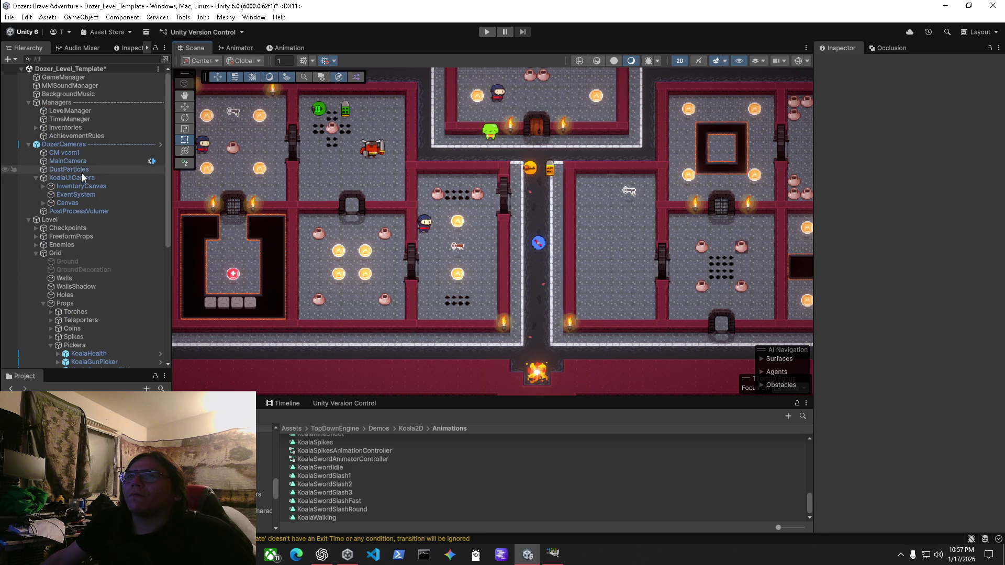
{"action": "left_click", "coordinate": [69, 111]}
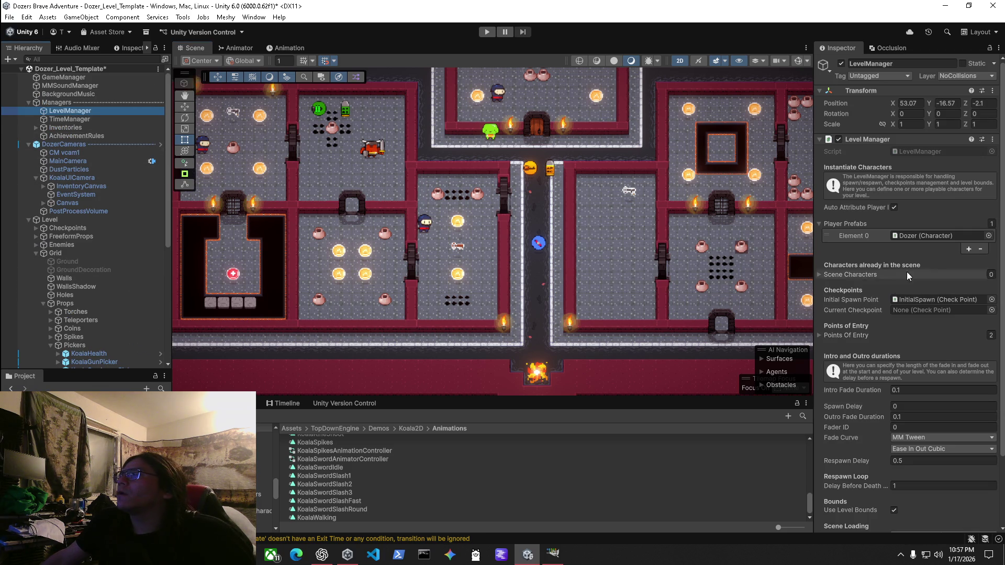
Open the Dozer prefab from LevelManager's Player Prefabs and select its WeaponAttachment.
{"action": "left_click", "coordinate": [936, 236]}
{"action": "double_click", "coordinate": [309, 440]}
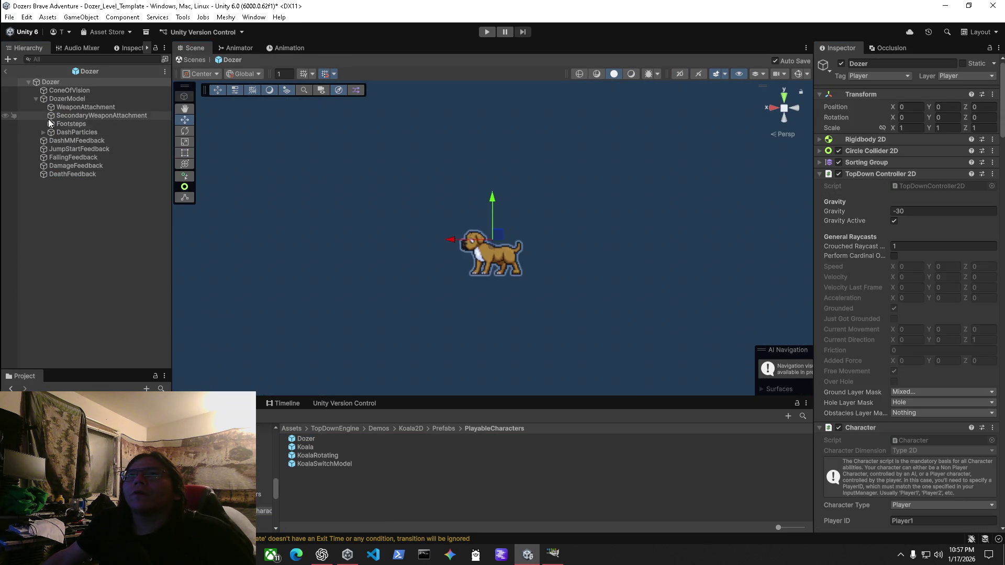
{"action": "left_click", "coordinate": [62, 108]}
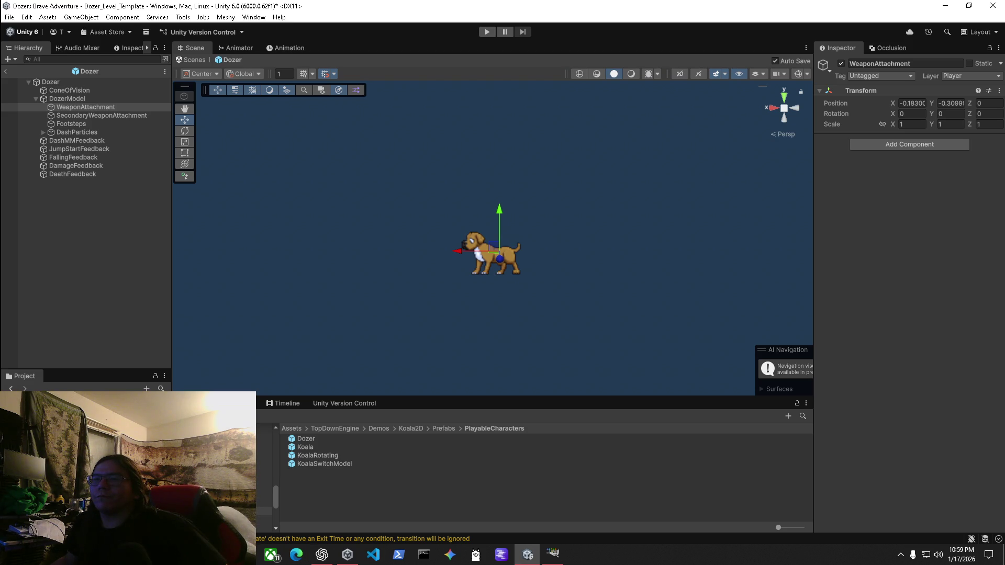
{"action": "left_click", "coordinate": [264, 512]}
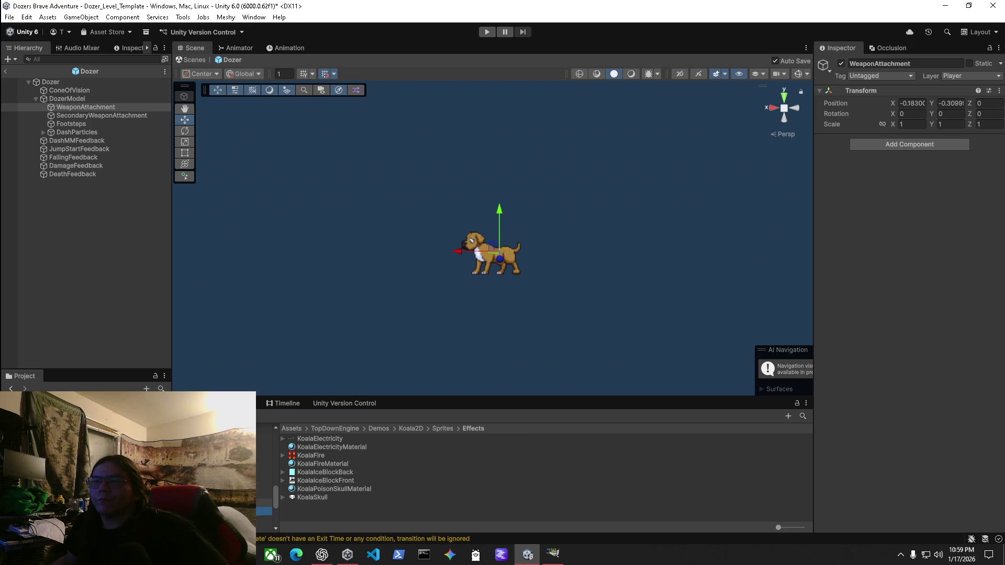
Go from Sprites/Effects up to Sprites and into the Koala folder with the KoalaSwordSlash sprites.
{"action": "left_click", "coordinate": [264, 494]}
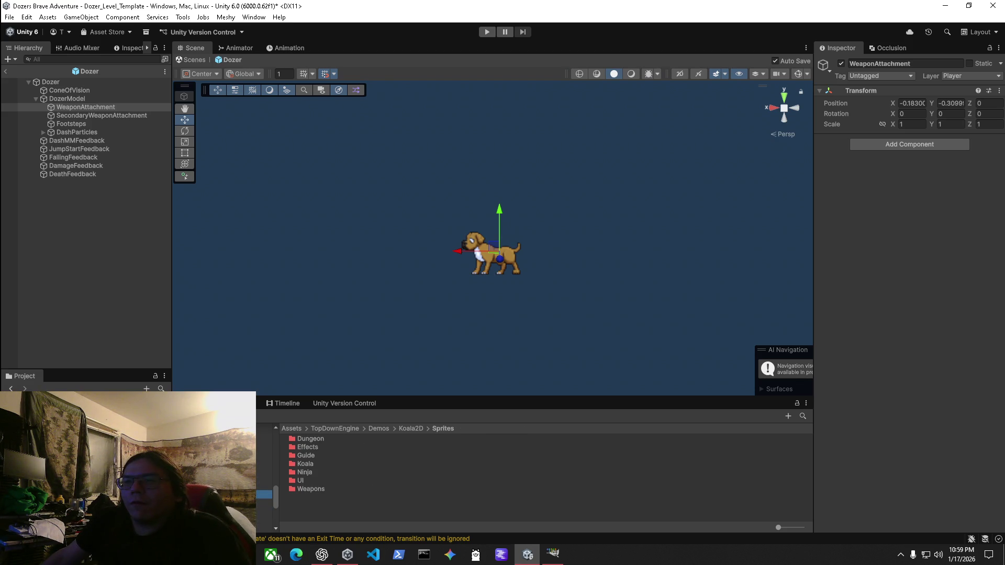
{"action": "scroll", "coordinate": [264, 494], "scroll_direction": "down", "scroll_amount": 2}
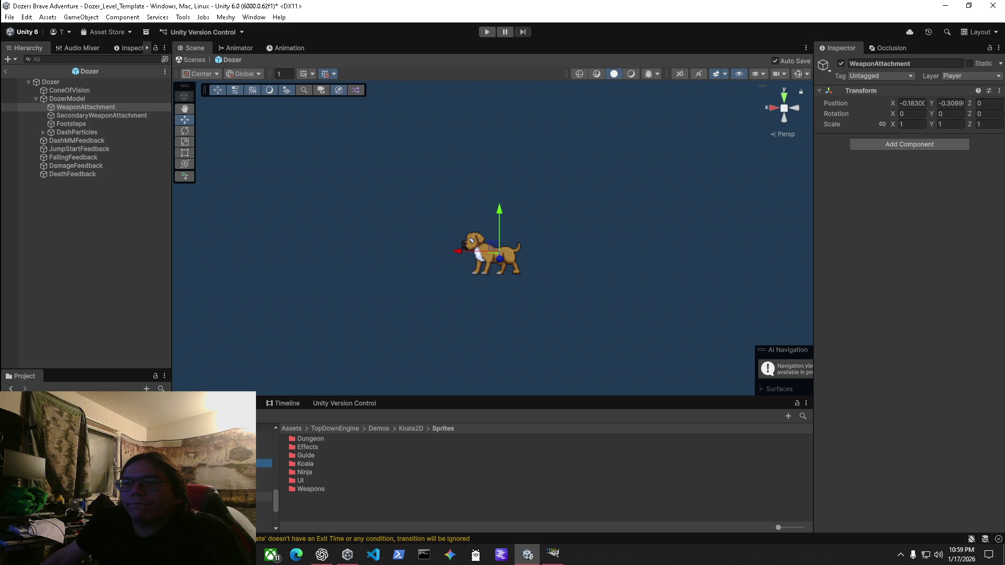
{"action": "left_click", "coordinate": [265, 497]}
{"action": "scroll", "coordinate": [359, 504], "scroll_direction": "down", "scroll_amount": 1}
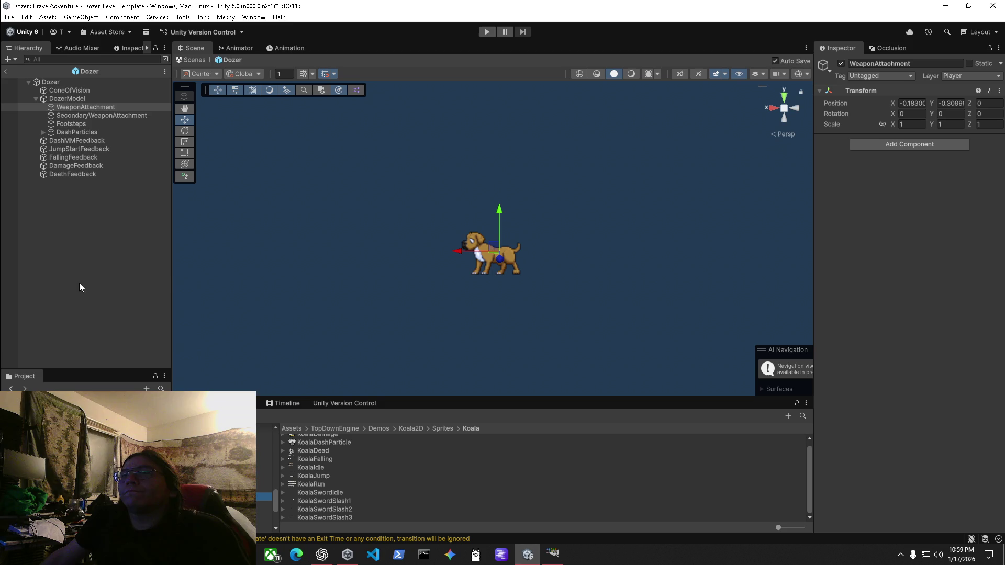
{"action": "scroll", "coordinate": [209, 471], "scroll_direction": "up", "scroll_amount": 5}
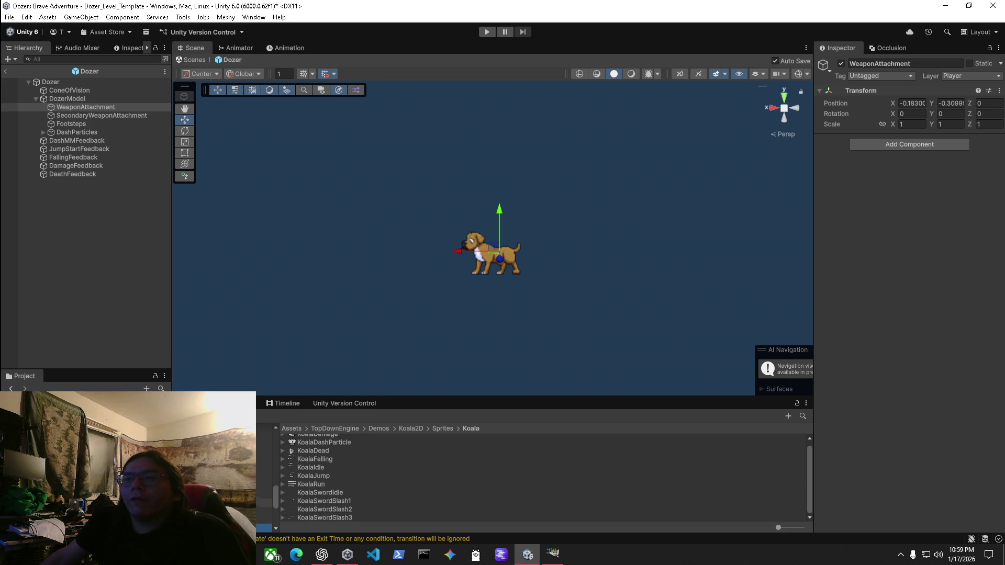
{"action": "scroll", "coordinate": [210, 471], "scroll_direction": "up", "scroll_amount": 3}
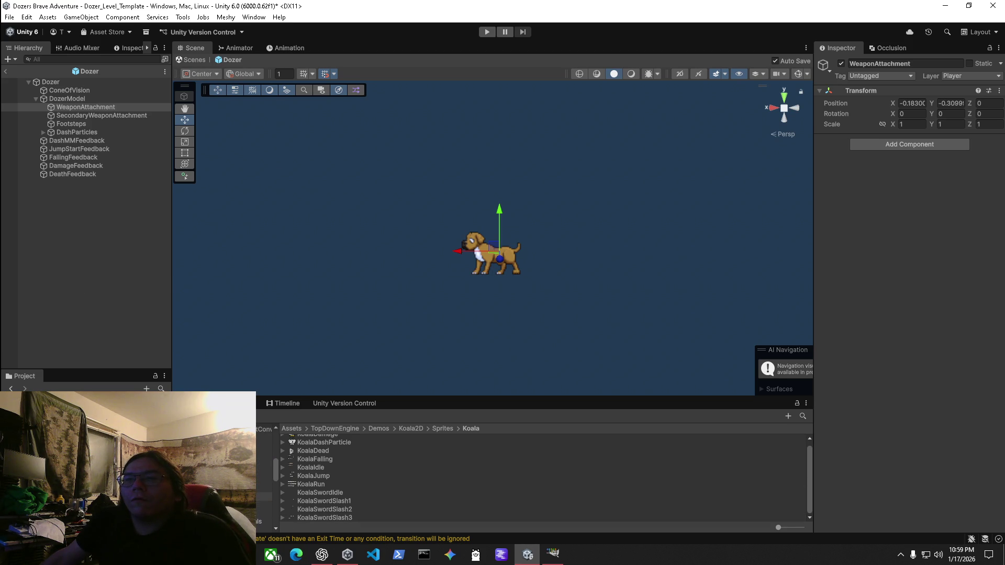
Leave the Dozer prefab, open DozerBiteCollarPicker's item asset and ping its DozerBite weapon prefab.
{"action": "left_click", "coordinate": [193, 62]}
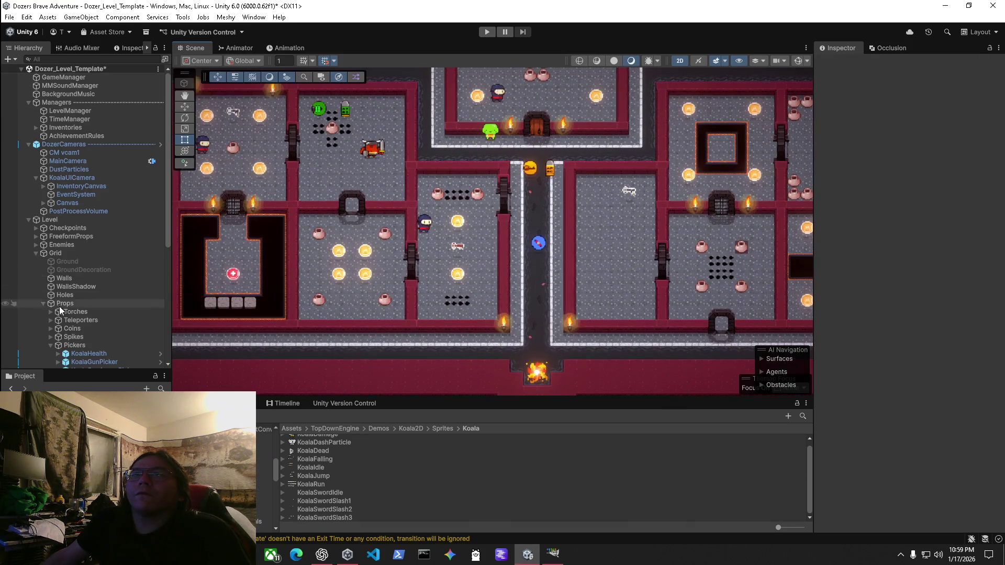
{"action": "scroll", "coordinate": [126, 335], "scroll_direction": "down", "scroll_amount": 3}
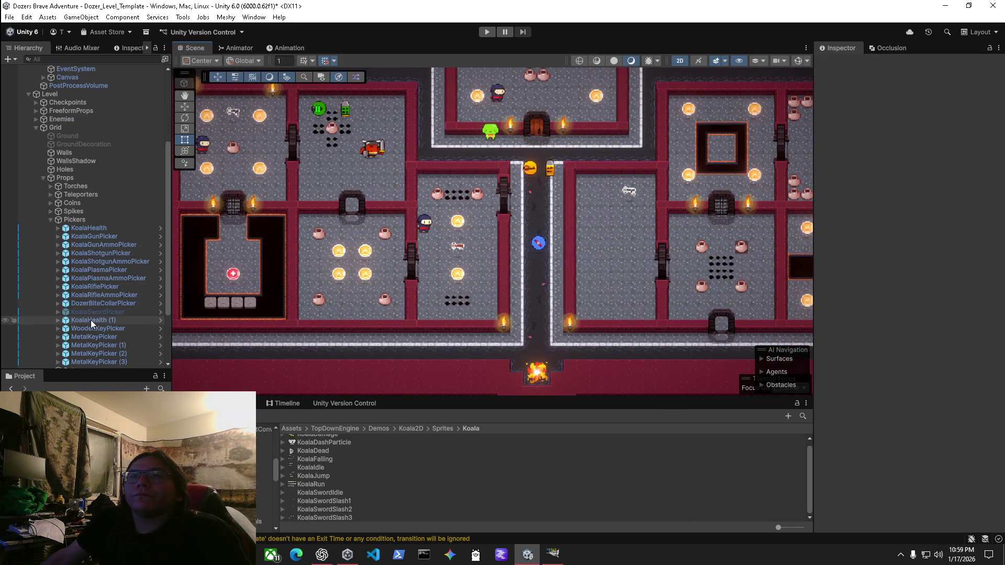
{"action": "left_click", "coordinate": [538, 245]}
{"action": "left_click", "coordinate": [921, 396]}
{"action": "left_click", "coordinate": [335, 439]}
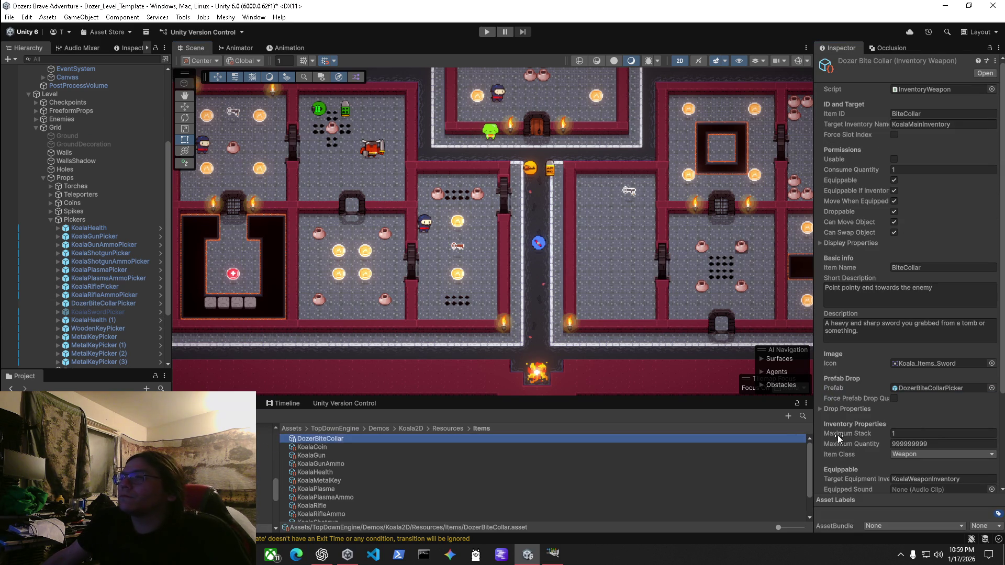
{"action": "scroll", "coordinate": [926, 422], "scroll_direction": "down", "scroll_amount": 5}
{"action": "left_click", "coordinate": [942, 458]}
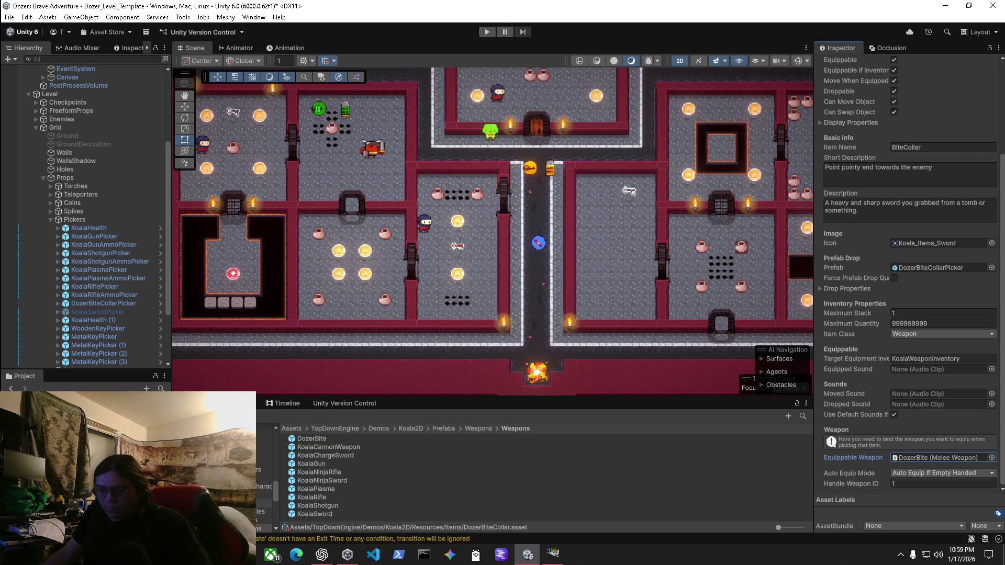
{"action": "left_click", "coordinate": [291, 489]}
{"action": "left_click", "coordinate": [296, 472]}
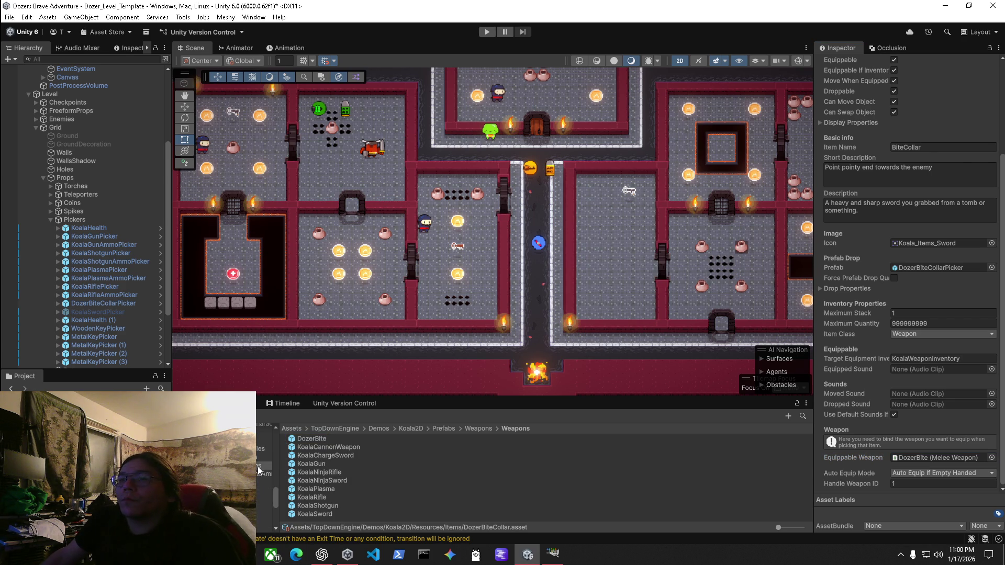
Open the DozerBite prefab and trace Koala_Sword's sprite to the KoalaSwordIdle sprite sheet.
{"action": "double_click", "coordinate": [310, 436]}
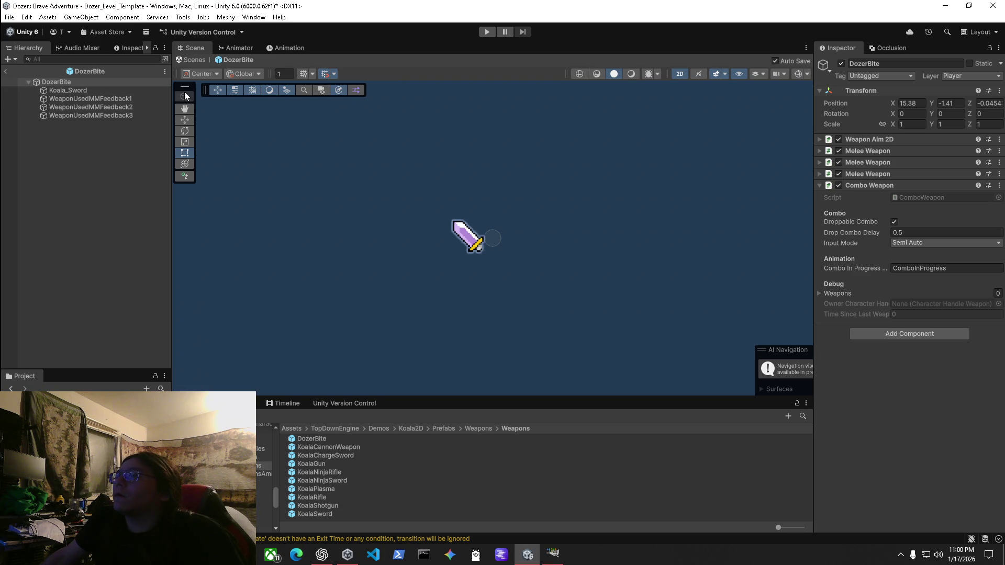
{"action": "left_click", "coordinate": [89, 91]}
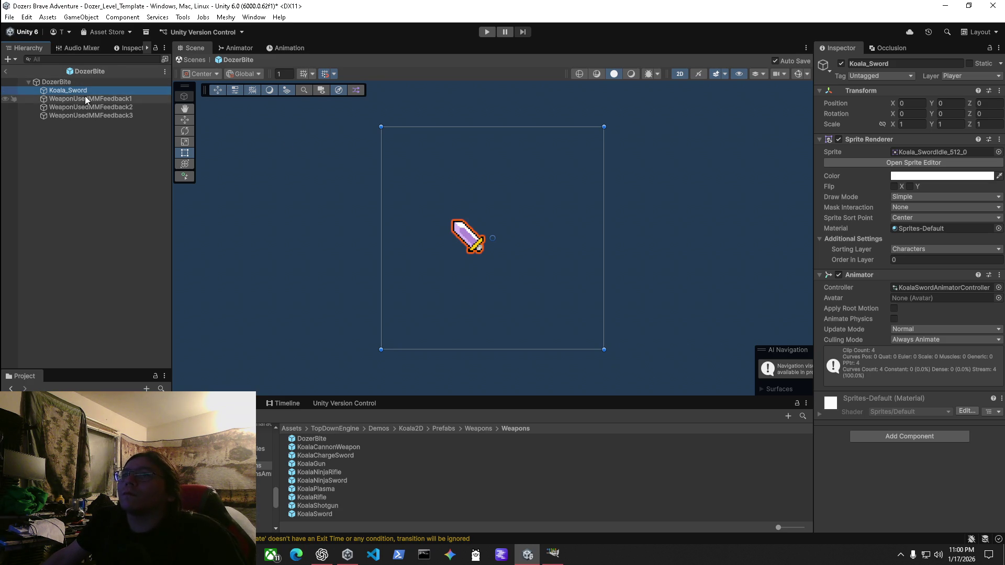
{"action": "left_click", "coordinate": [913, 152]}
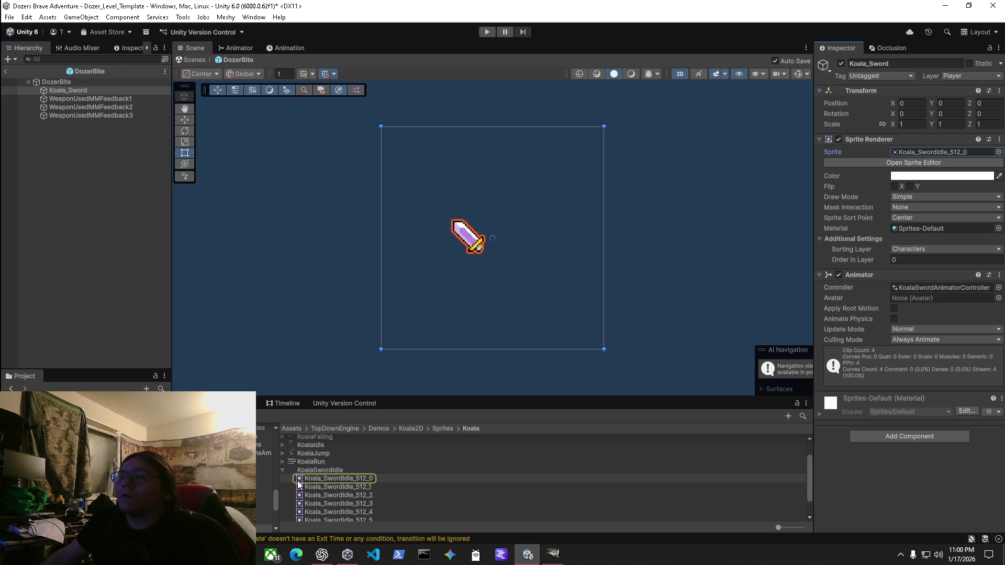
{"action": "left_click", "coordinate": [321, 470]}
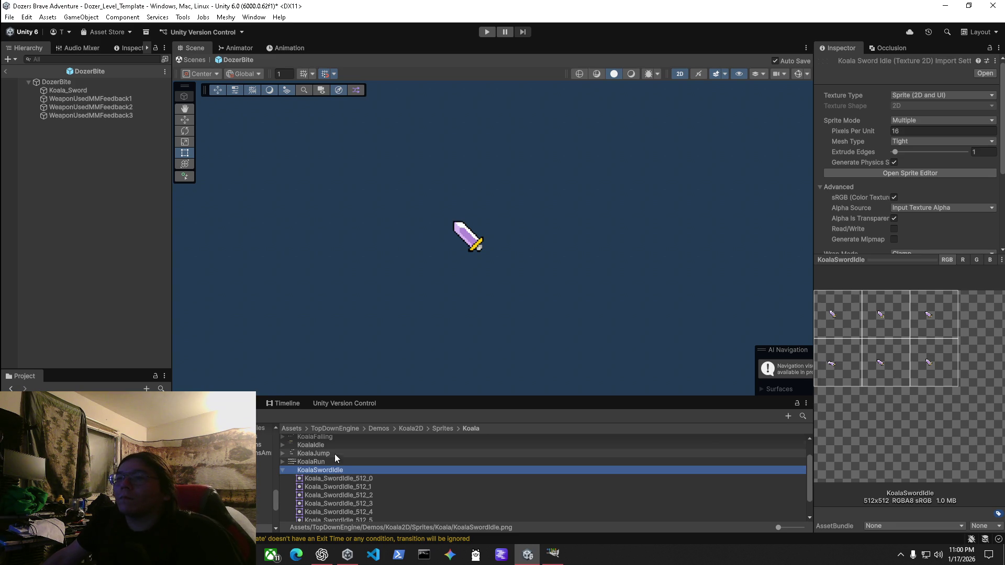
{"action": "left_click", "coordinate": [283, 470]}
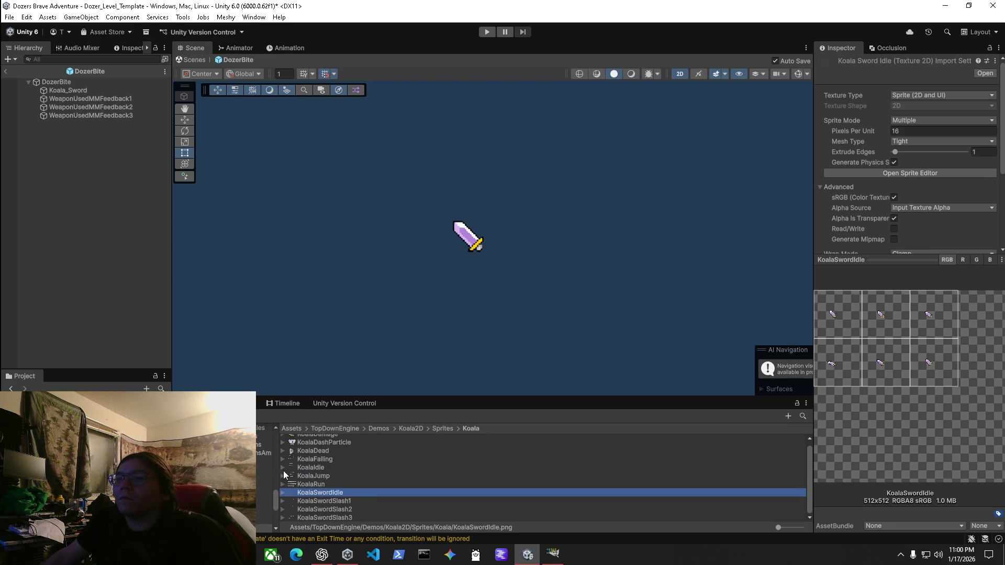
{"action": "right_click", "coordinate": [320, 492]}
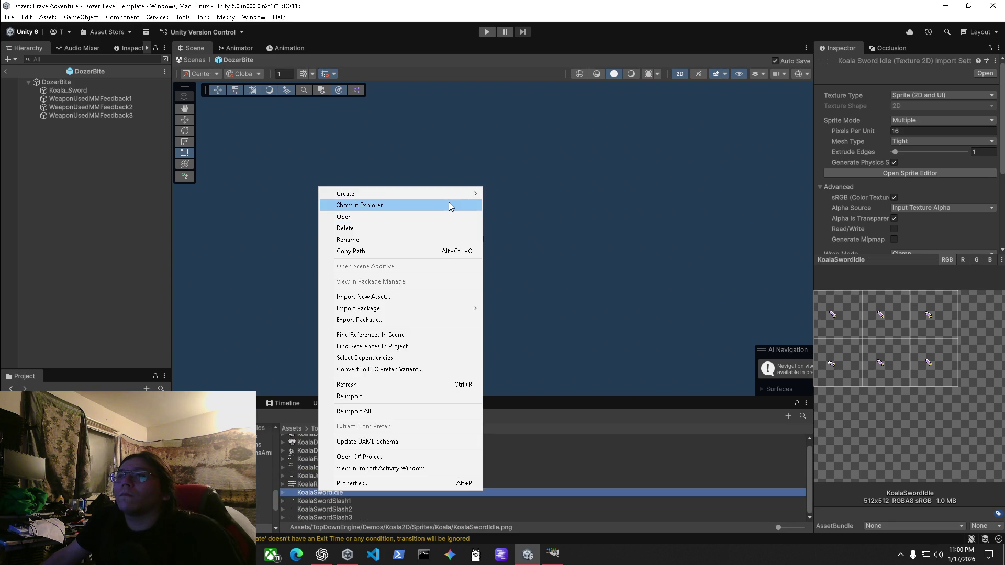
Duplicate KoalaSwordIdle as DozerClawIdle and open the copy in the external image editor.
{"action": "left_click", "coordinate": [315, 496]}
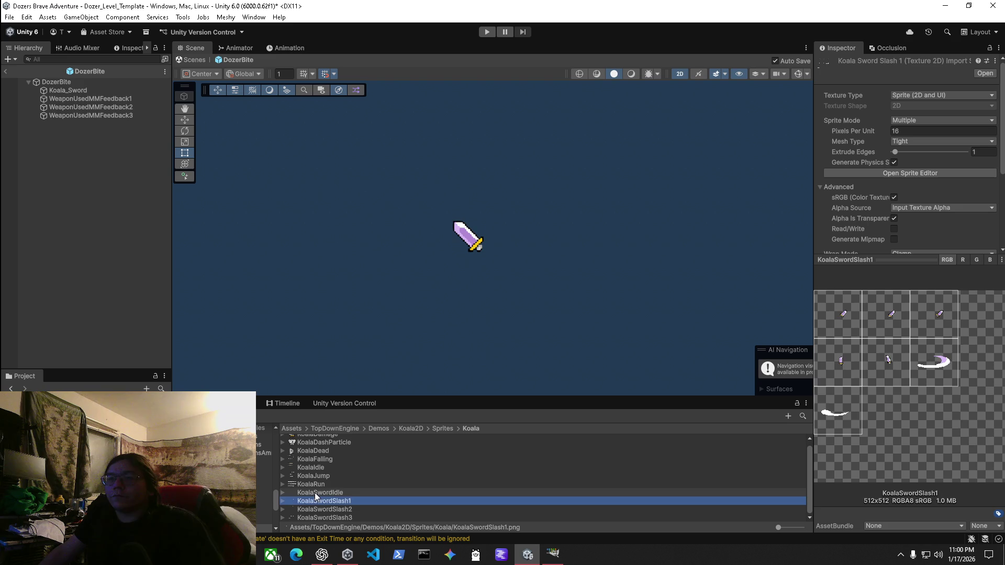
{"action": "key", "text": "ctrl+d"}
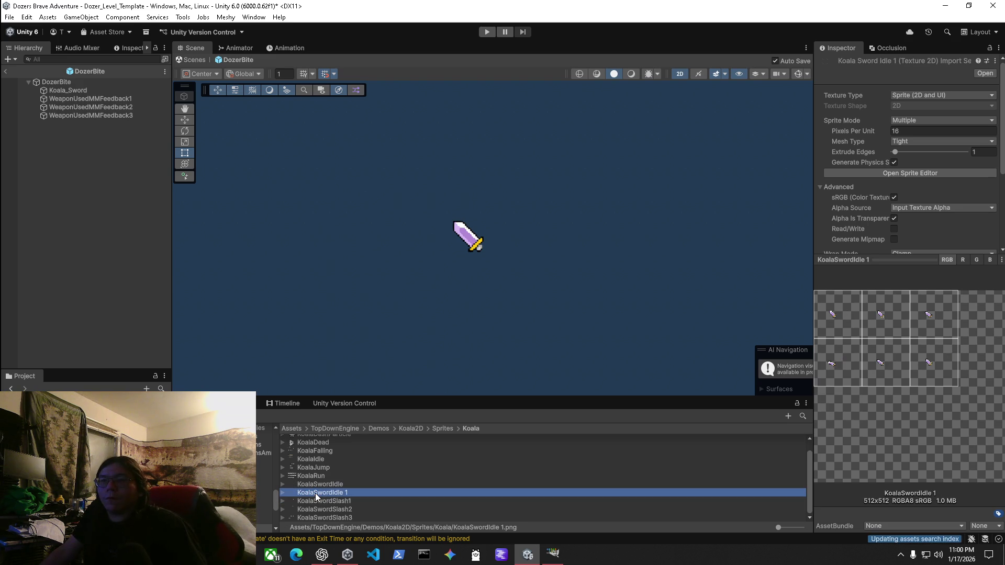
{"action": "key", "text": "F2"}
{"action": "type", "text": "Do"}
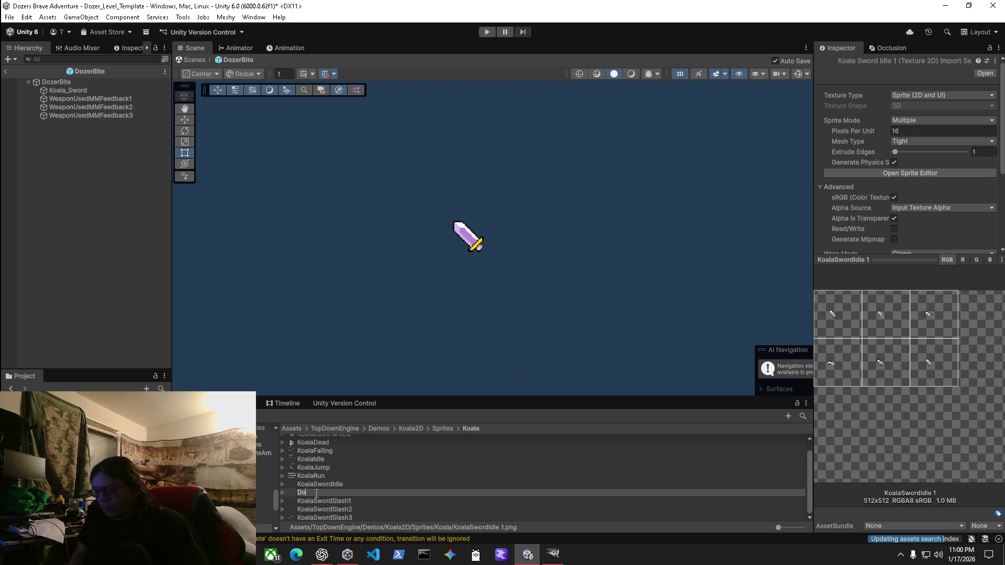
{"action": "type", "text": "zerClaw"}
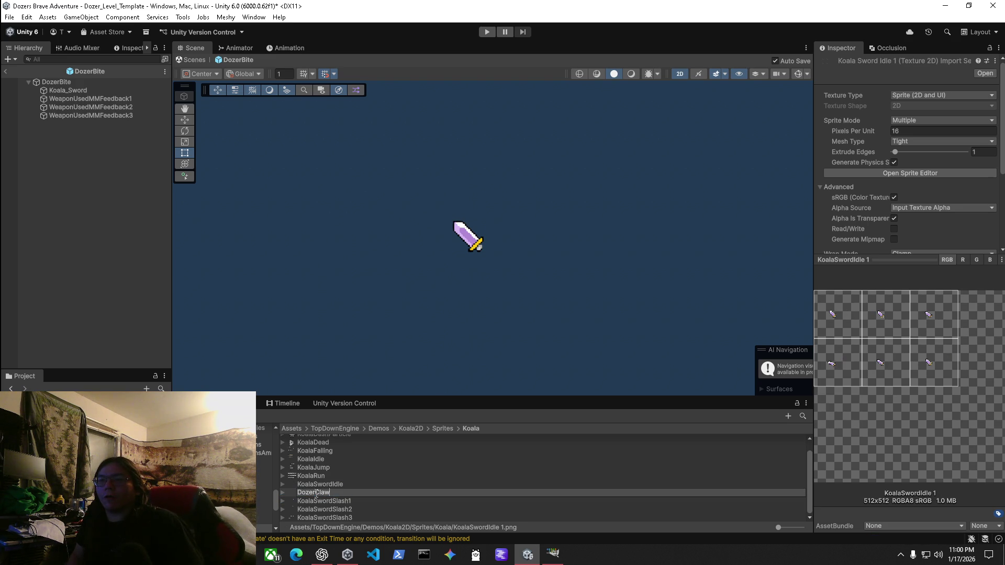
{"action": "type", "text": "Idle"}
{"action": "key", "text": "Return"}
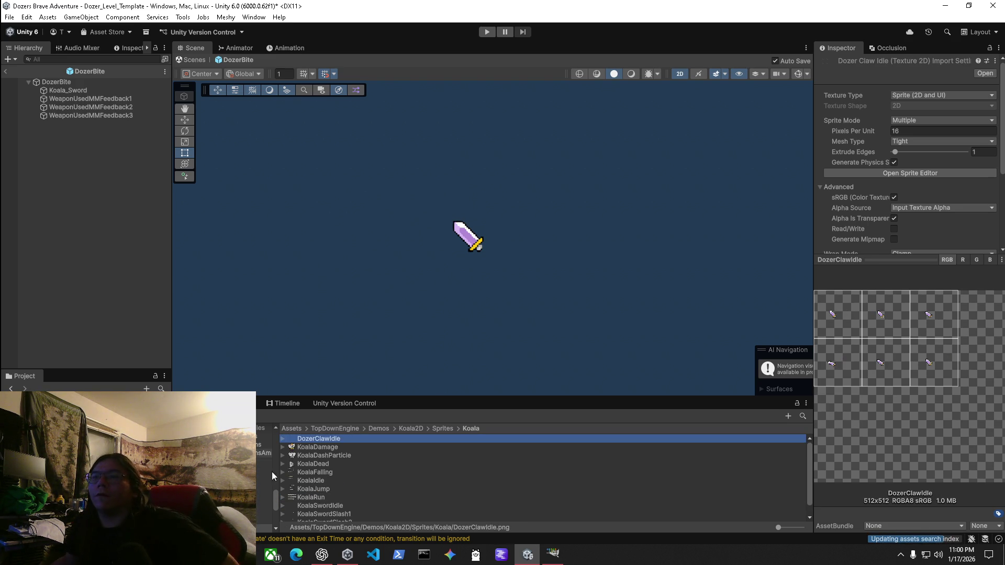
{"action": "right_click", "coordinate": [323, 441]}
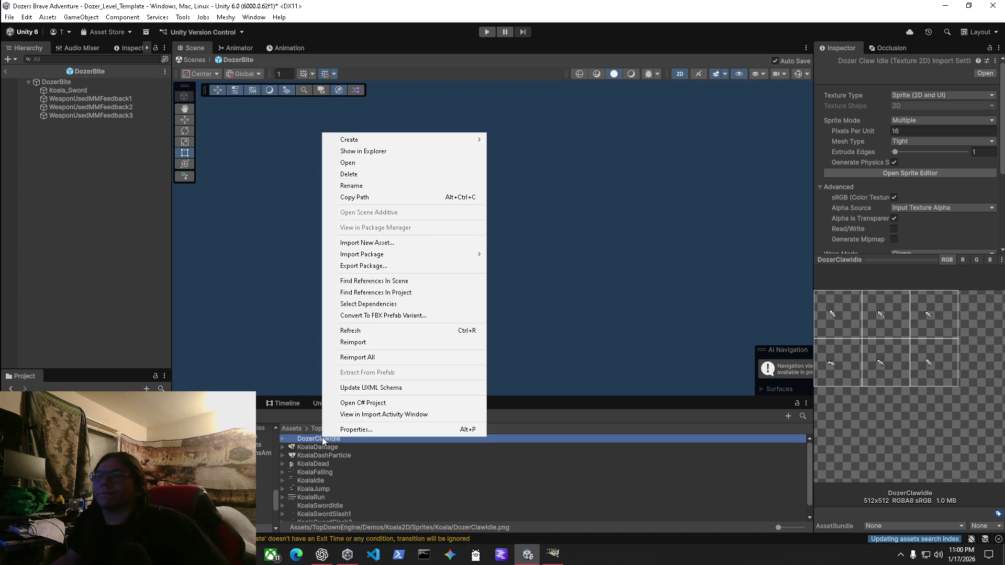
{"action": "left_click", "coordinate": [375, 153]}
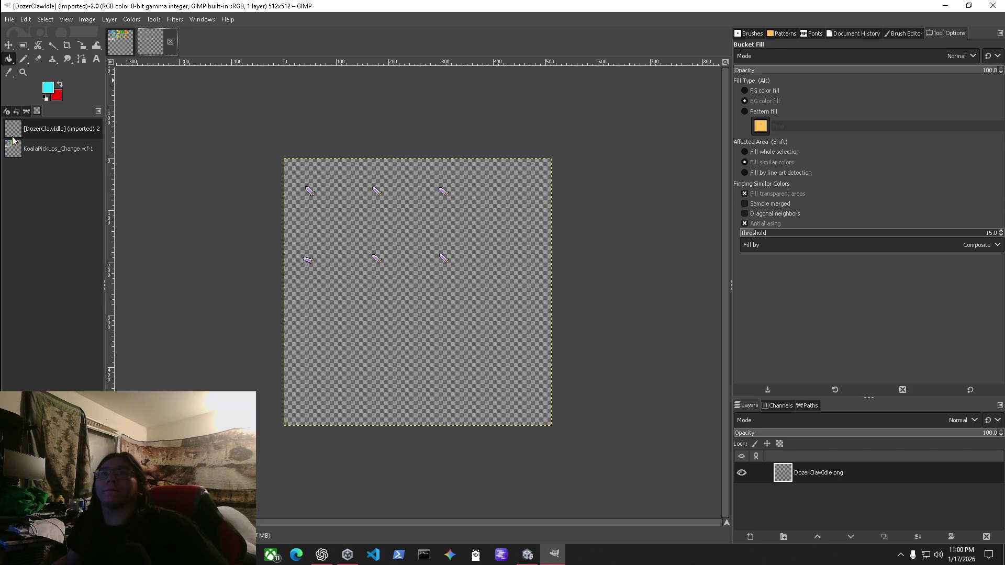
Zoom in on the top-left sword frame, undo a stray fill, and switch to the Pencil.
{"action": "scroll", "coordinate": [317, 203], "scroll_direction": "up", "scroll_amount": 2}
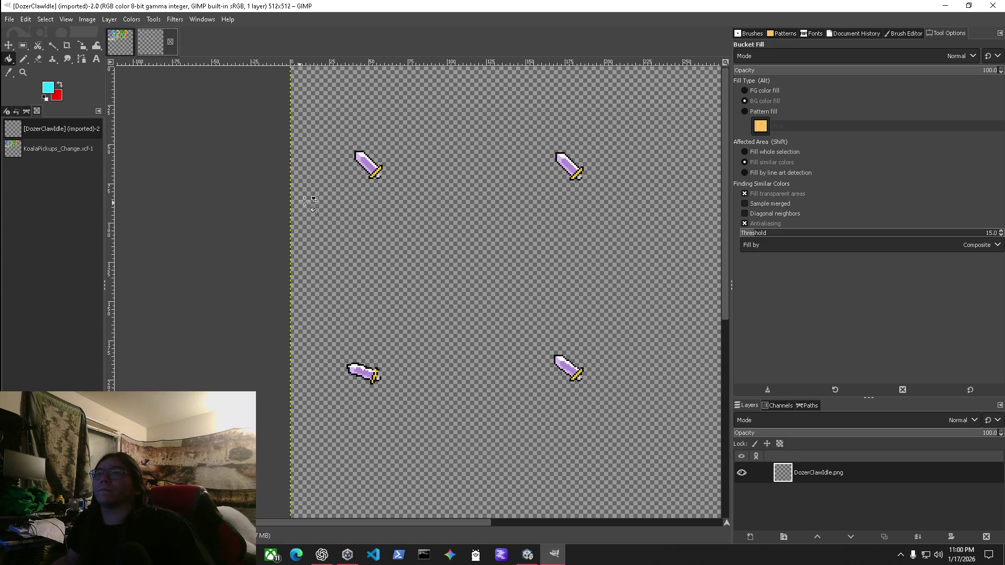
{"action": "scroll", "coordinate": [460, 209], "scroll_direction": "up", "scroll_amount": 2}
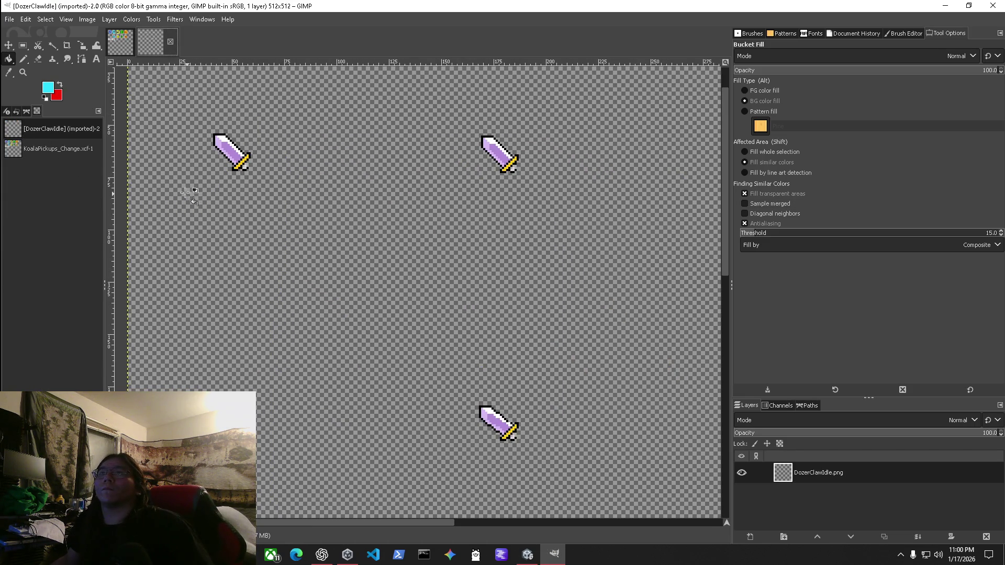
{"action": "scroll", "coordinate": [192, 180], "scroll_direction": "up", "scroll_amount": 2}
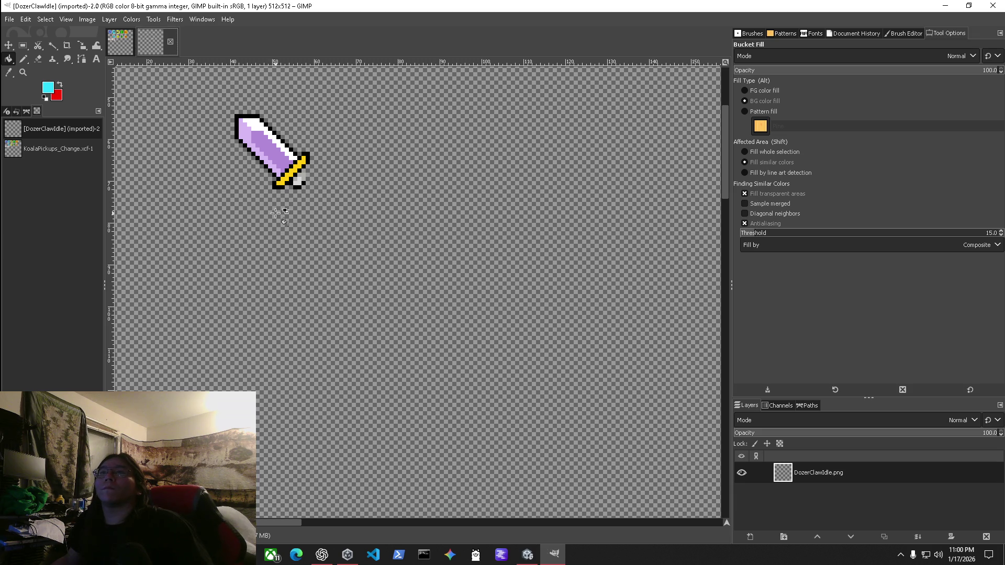
{"action": "left_click", "coordinate": [244, 240]}
{"action": "key", "text": "ctrl+z"}
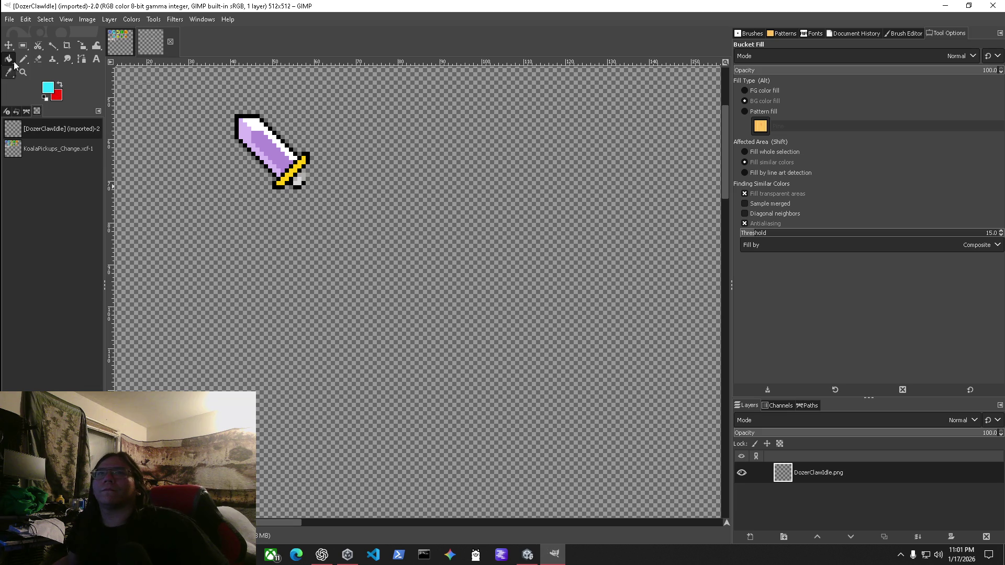
{"action": "left_click", "coordinate": [23, 58]}
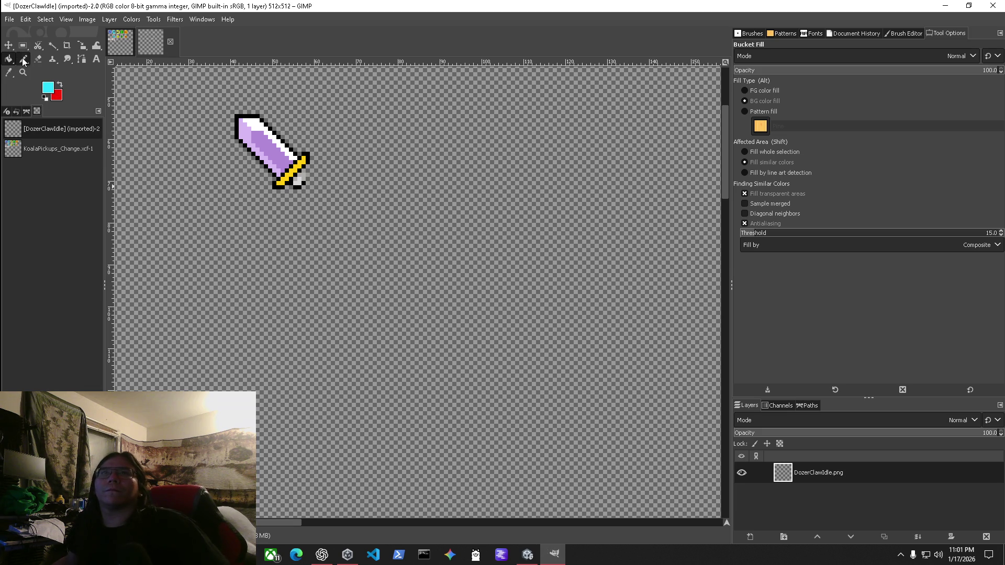
Set the foreground to brown (885338) and paint over the blade next to the guard.
{"action": "left_click", "coordinate": [61, 85]}
{"action": "left_click", "coordinate": [49, 85]}
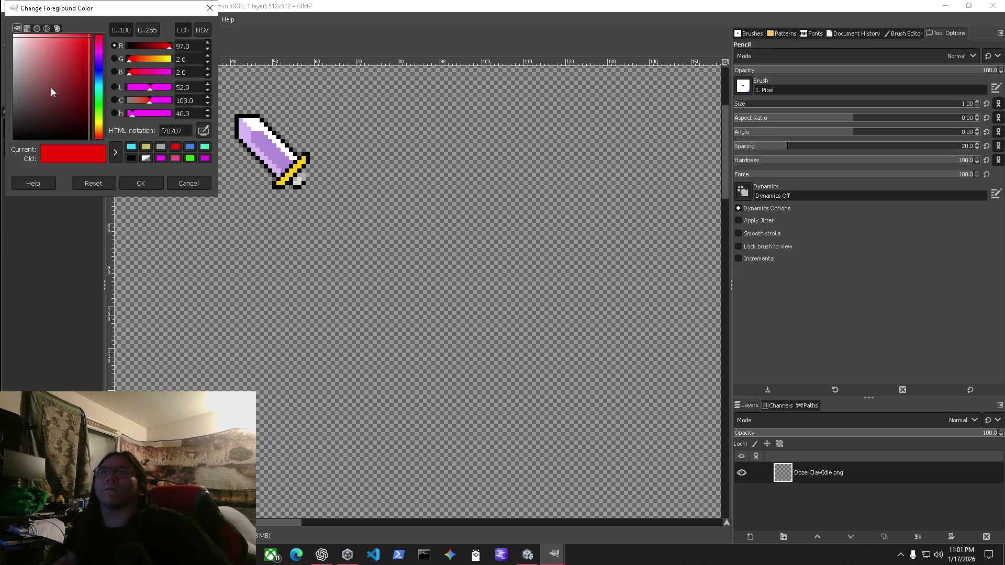
{"action": "left_click", "coordinate": [100, 125]}
{"action": "left_click_drag", "start_coordinate": [66, 73], "coordinate": [59, 84]}
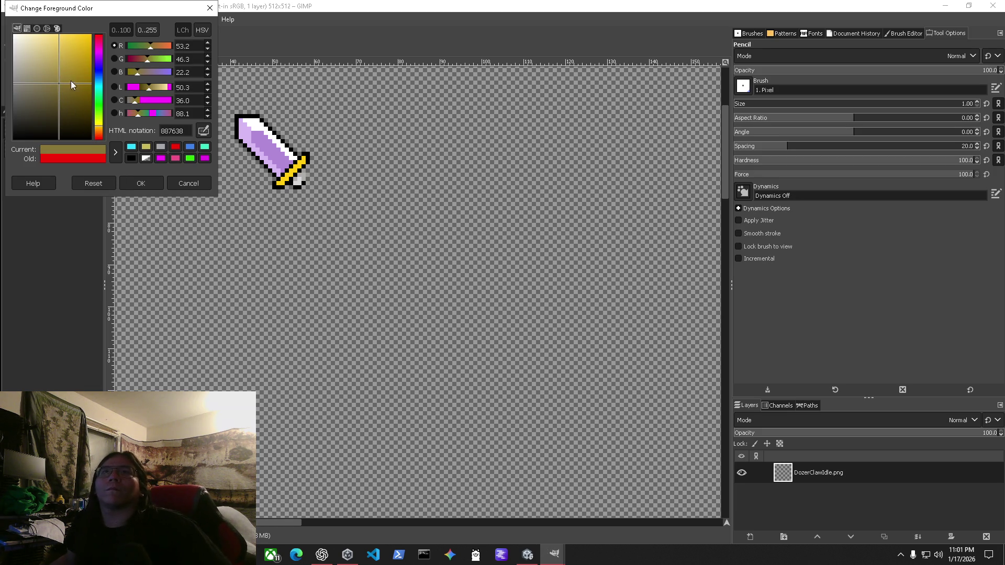
{"action": "left_click", "coordinate": [100, 135]}
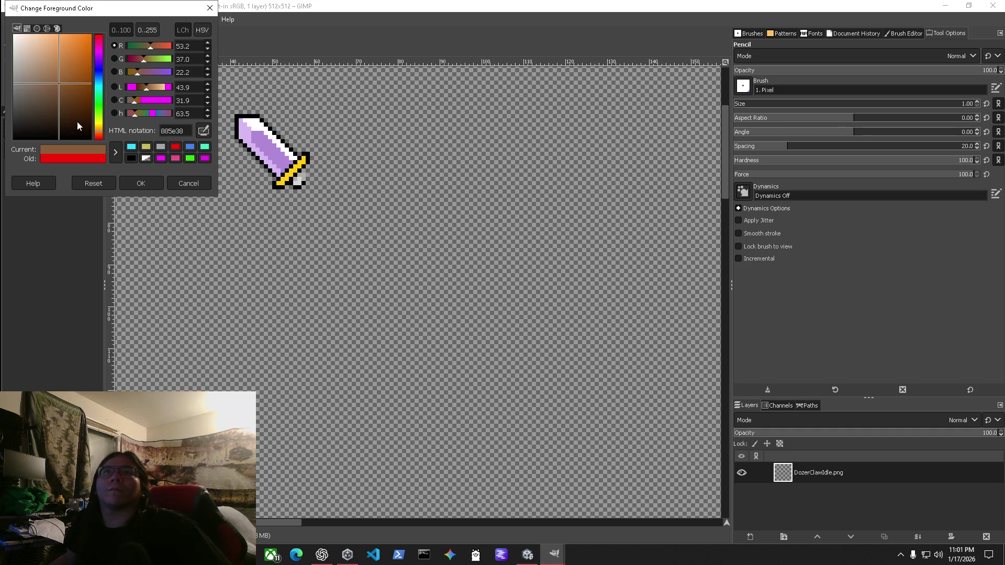
{"action": "left_click", "coordinate": [151, 184]}
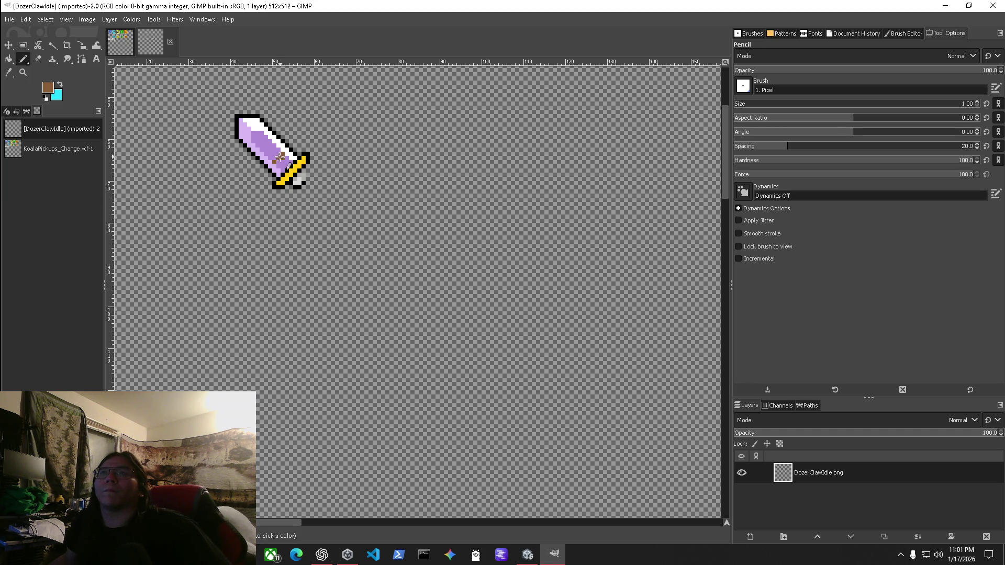
{"action": "mouse_move", "coordinate": [274, 162]}
{"action": "left_mouse_down"}
{"action": "mouse_move", "coordinate": [285, 152]}
{"action": "mouse_move", "coordinate": [272, 166]}
{"action": "mouse_move", "coordinate": [282, 165]}
{"action": "left_mouse_up"}
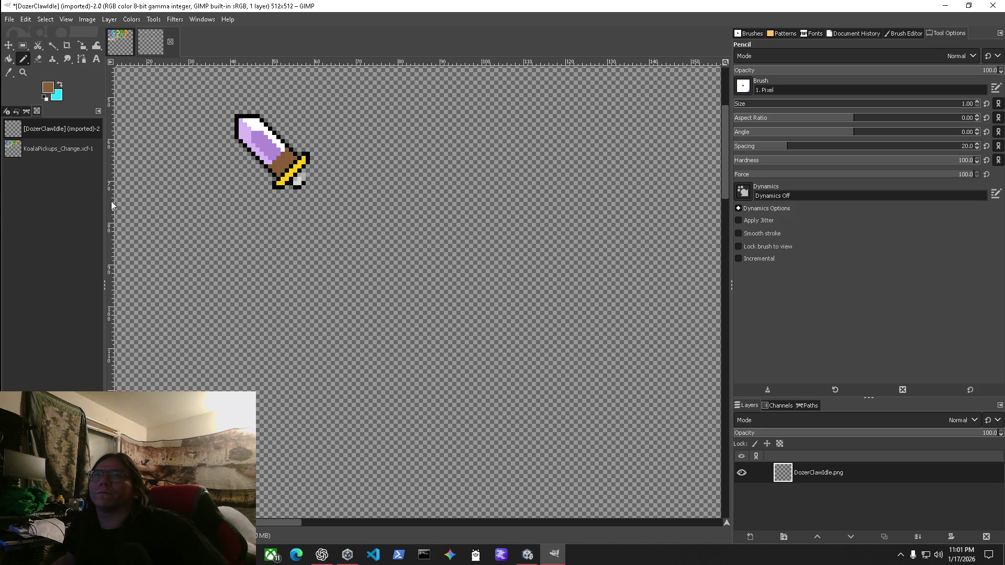
Pick a darker brown foreground, then bucket-fill the sword's grip, which comes out cyan.
{"action": "left_click", "coordinate": [51, 90]}
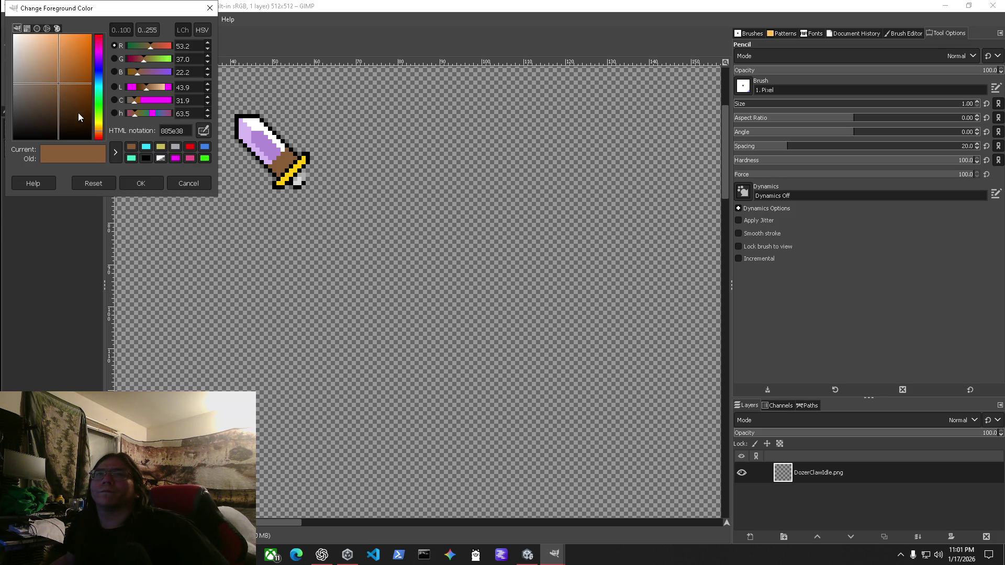
{"action": "left_click", "coordinate": [99, 128]}
{"action": "mouse_move", "coordinate": [66, 89]}
{"action": "left_mouse_down"}
{"action": "mouse_move", "coordinate": [42, 90]}
{"action": "mouse_move", "coordinate": [60, 69]}
{"action": "mouse_move", "coordinate": [64, 77]}
{"action": "mouse_move", "coordinate": [67, 52]}
{"action": "mouse_move", "coordinate": [62, 77]}
{"action": "left_mouse_up"}
{"action": "left_click", "coordinate": [102, 132]}
{"action": "left_click", "coordinate": [141, 183]}
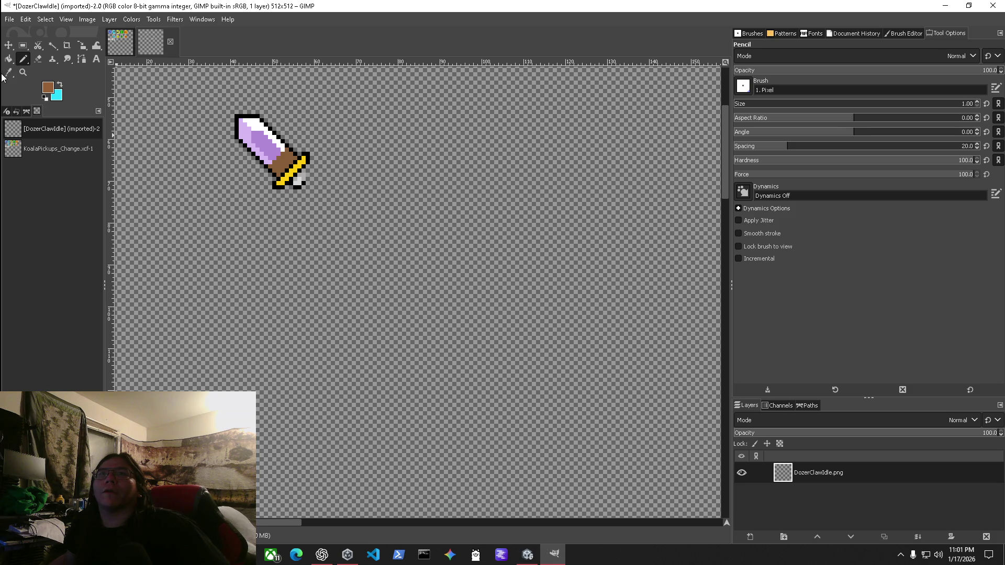
{"action": "left_click", "coordinate": [9, 59]}
{"action": "left_click", "coordinate": [277, 165]}
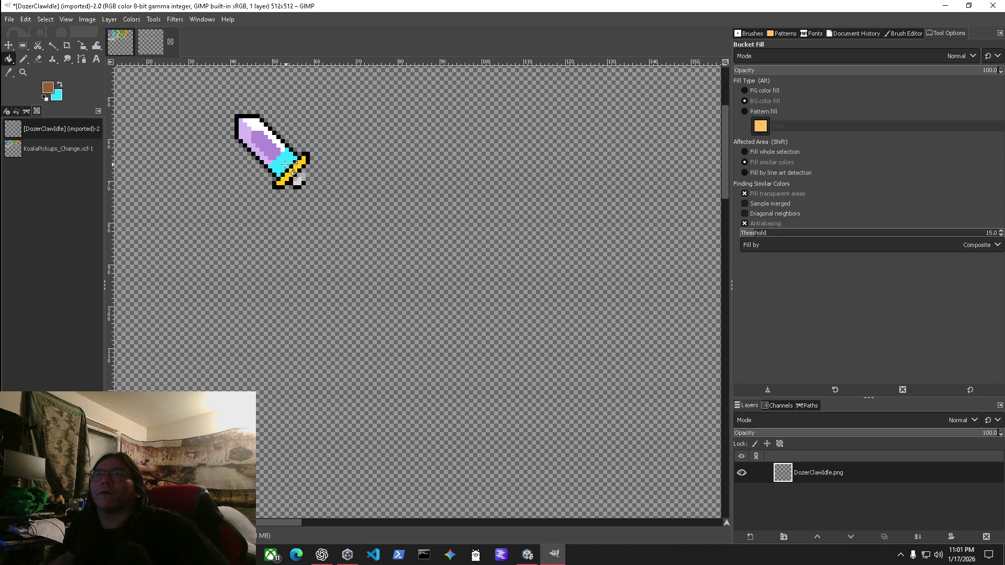
Undo the cyan fill, erase the upper blade, and turn the yellow and black stripes brown.
{"action": "key", "text": "ctrl+z"}
{"action": "left_click", "coordinate": [59, 84]}
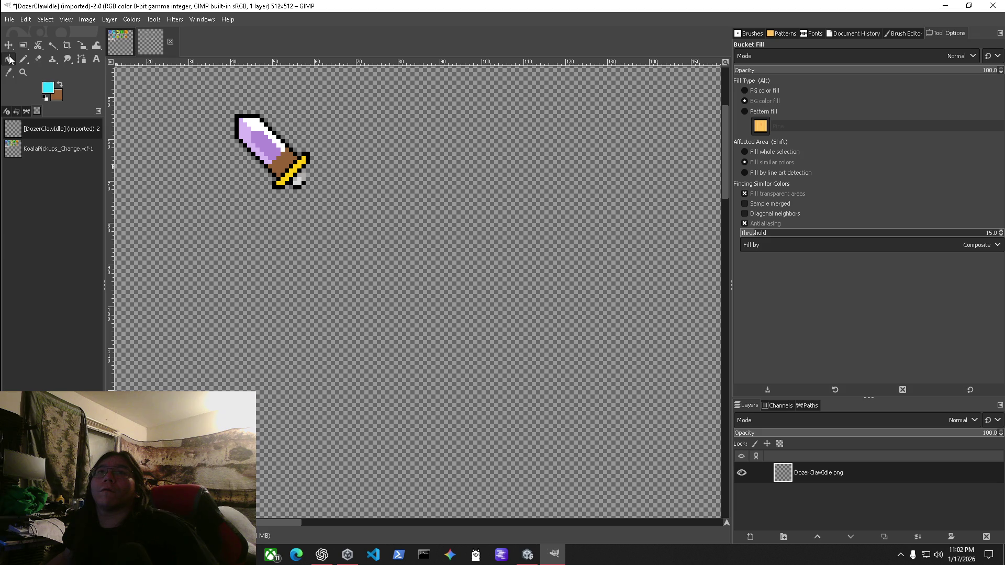
{"action": "left_click", "coordinate": [37, 58]}
{"action": "mouse_move", "coordinate": [261, 136]}
{"action": "left_mouse_down"}
{"action": "mouse_move", "coordinate": [251, 153]}
{"action": "mouse_move", "coordinate": [273, 135]}
{"action": "mouse_move", "coordinate": [229, 127]}
{"action": "mouse_move", "coordinate": [267, 136]}
{"action": "mouse_move", "coordinate": [232, 143]}
{"action": "mouse_move", "coordinate": [267, 142]}
{"action": "mouse_move", "coordinate": [270, 162]}
{"action": "left_mouse_up"}
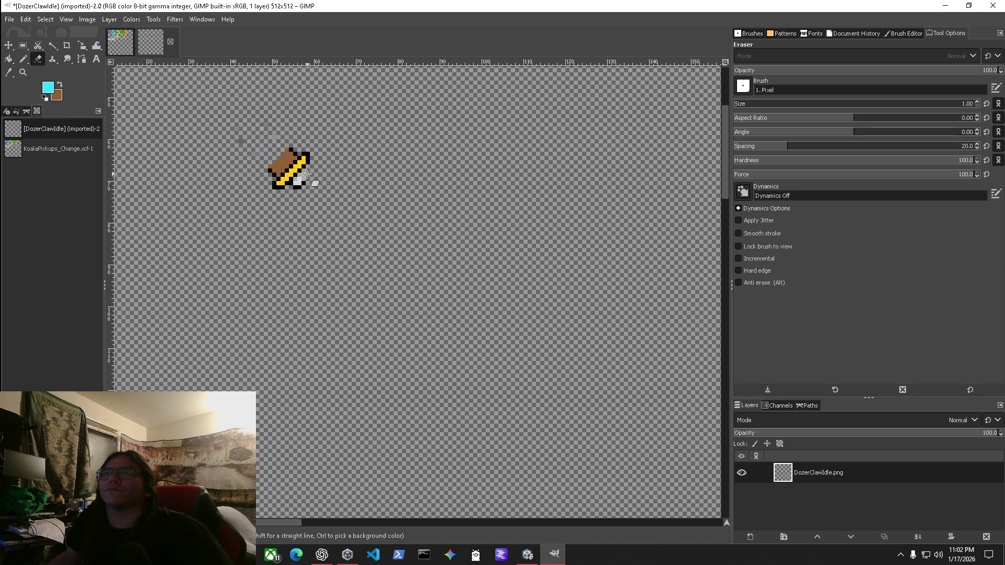
{"action": "left_click", "coordinate": [9, 59]}
{"action": "left_click", "coordinate": [297, 172]}
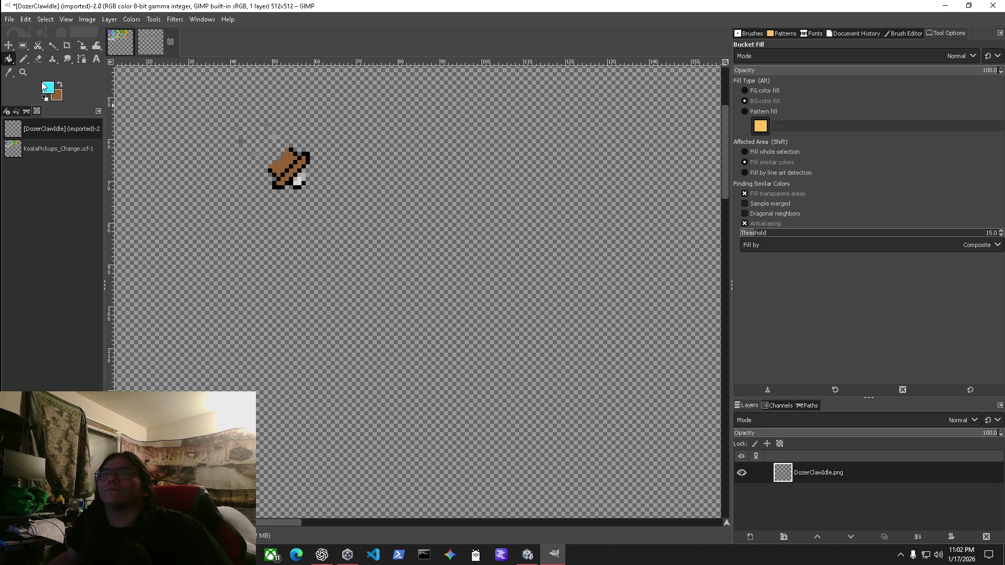
{"action": "left_click", "coordinate": [23, 61]}
{"action": "key", "text": "x"}
{"action": "mouse_move", "coordinate": [306, 160]}
{"action": "left_mouse_down"}
{"action": "mouse_move", "coordinate": [303, 173]}
{"action": "mouse_move", "coordinate": [286, 176]}
{"action": "mouse_move", "coordinate": [296, 186]}
{"action": "left_mouse_up"}
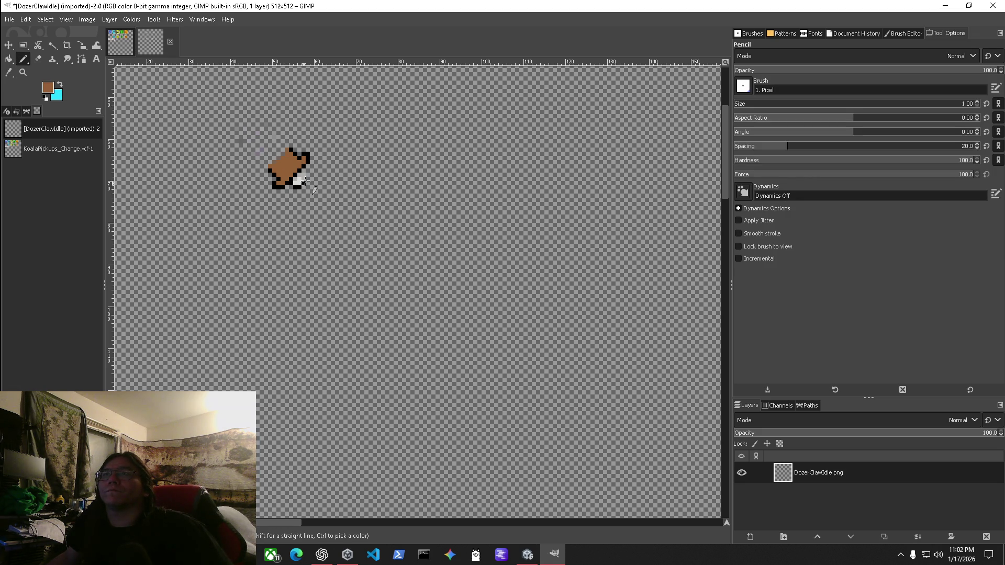
Sample the sprite's brown with the eyedropper and pencil over the lower-right white pixels.
{"action": "left_click", "coordinate": [45, 98]}
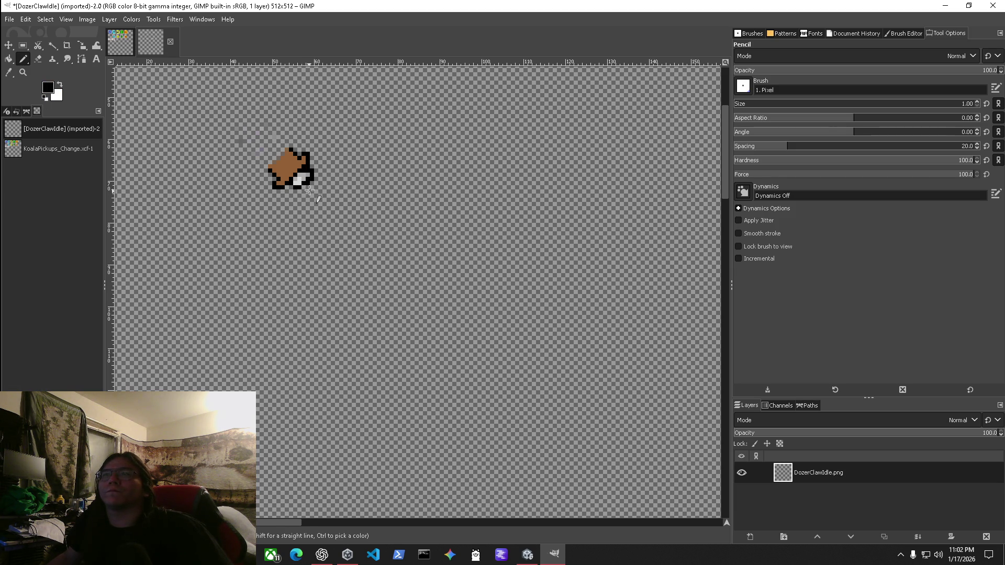
{"action": "key", "text": "shift+e"}
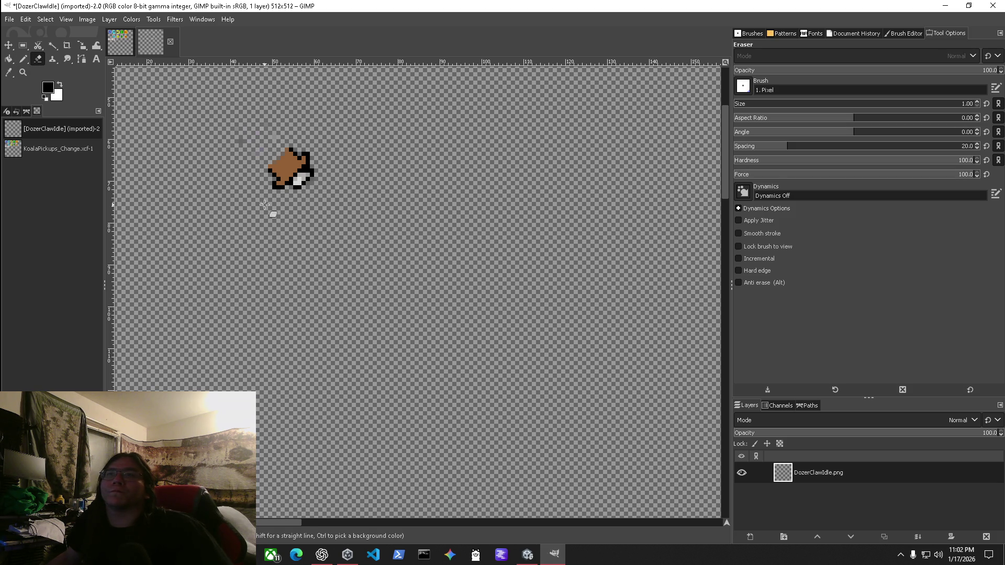
{"action": "left_click", "coordinate": [26, 60]}
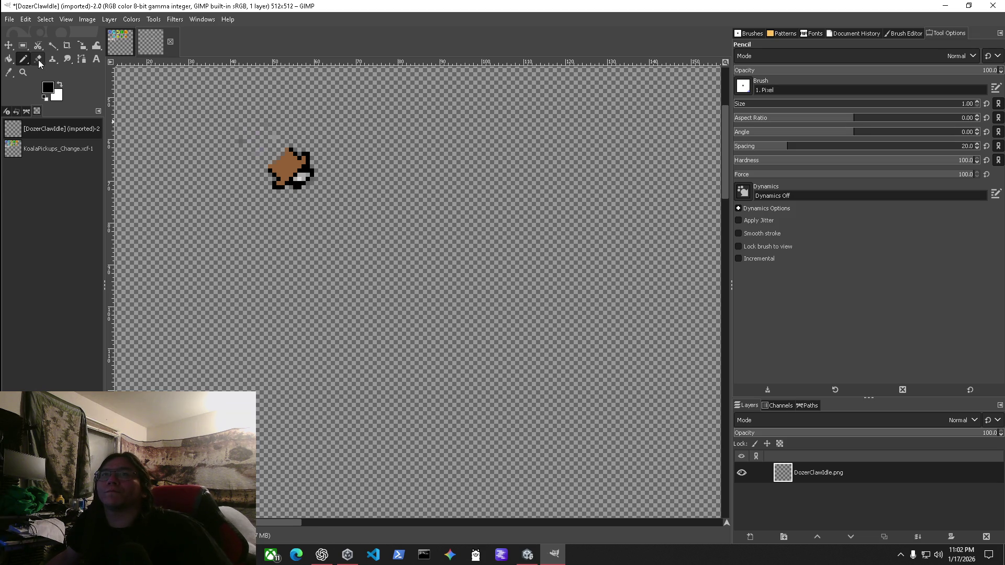
{"action": "left_click", "coordinate": [60, 86]}
{"action": "left_click", "coordinate": [49, 87]}
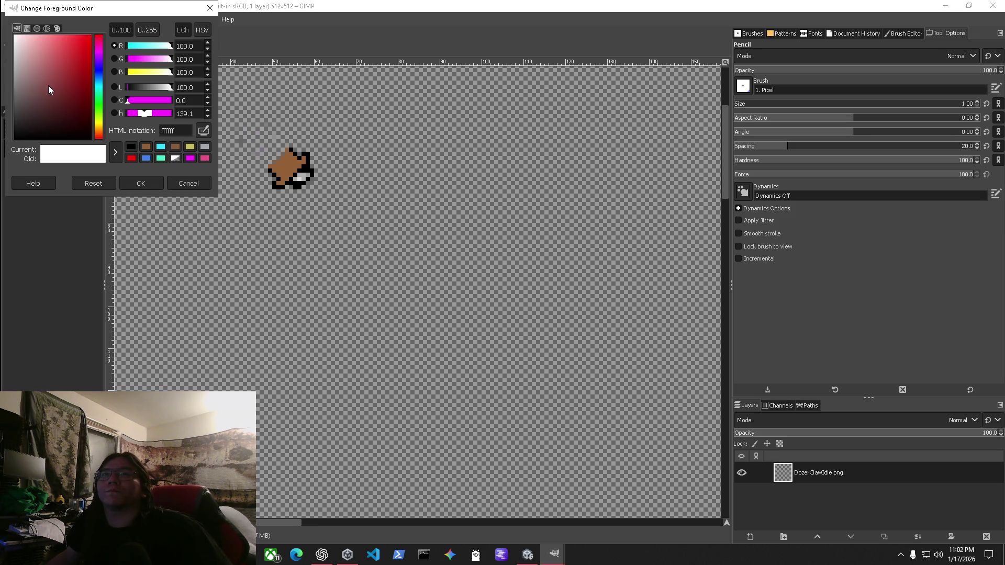
{"action": "left_click", "coordinate": [189, 184]}
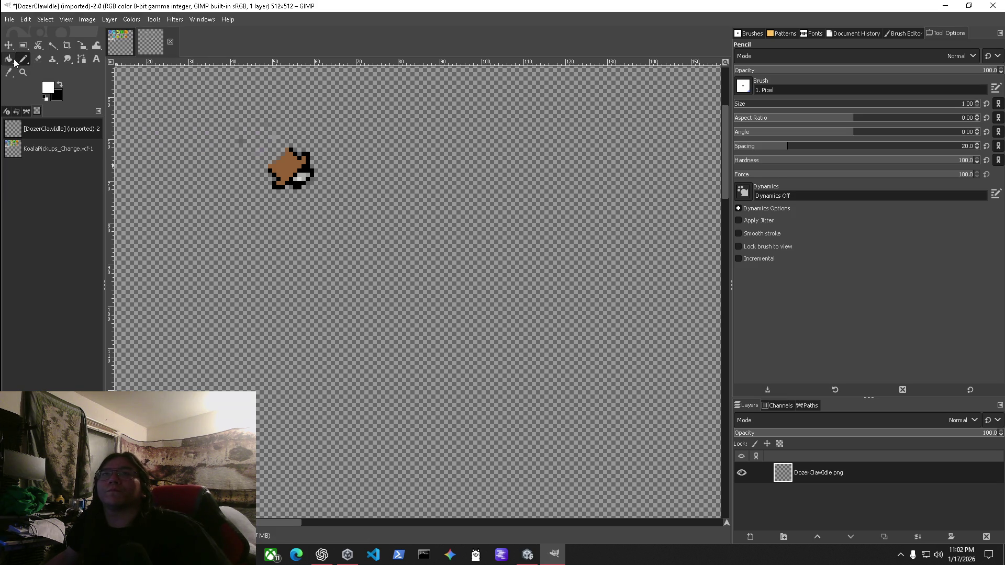
{"action": "left_click", "coordinate": [48, 89]}
{"action": "left_click", "coordinate": [285, 163]}
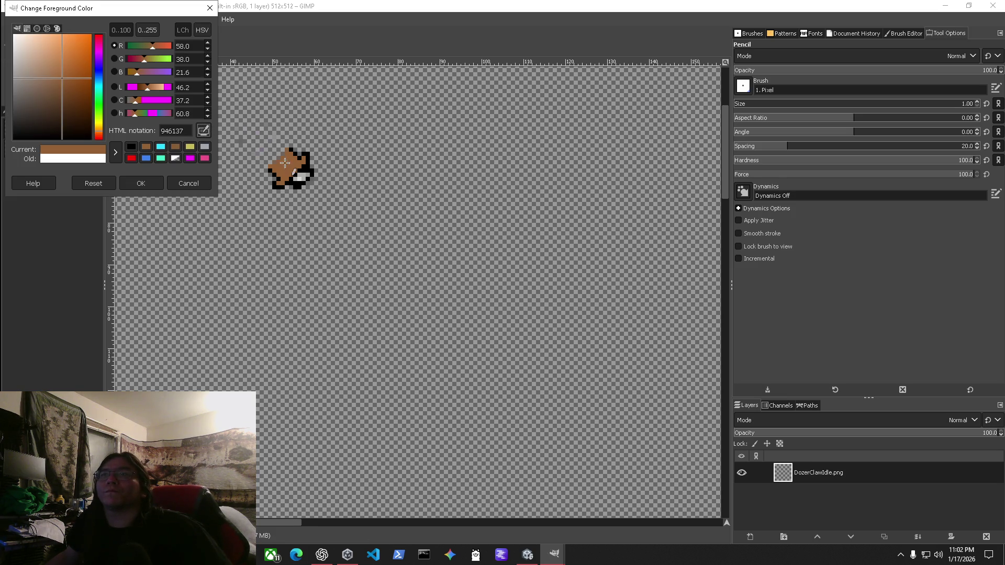
{"action": "left_click", "coordinate": [155, 179]}
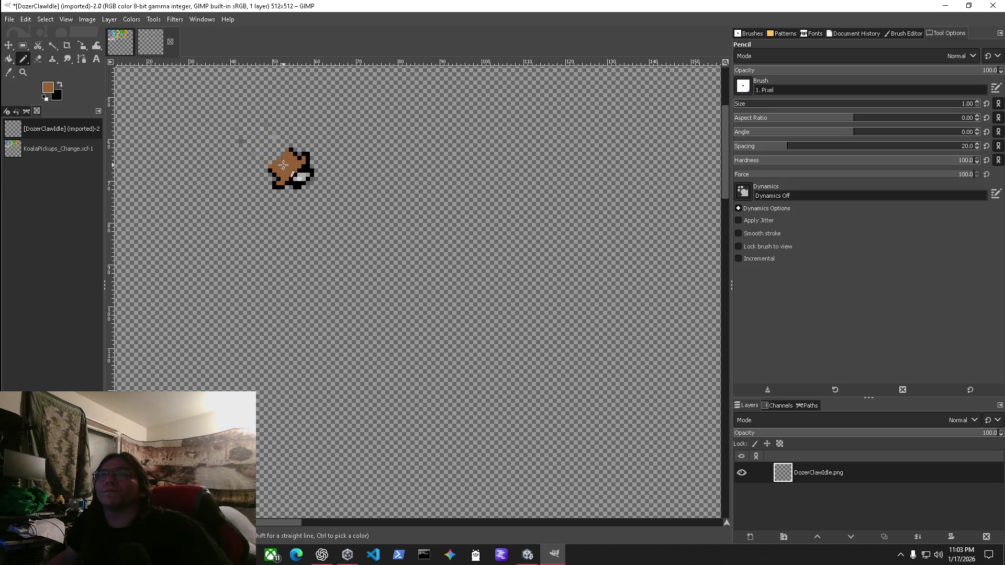
{"action": "left_click_drag", "start_coordinate": [294, 181], "coordinate": [303, 172]}
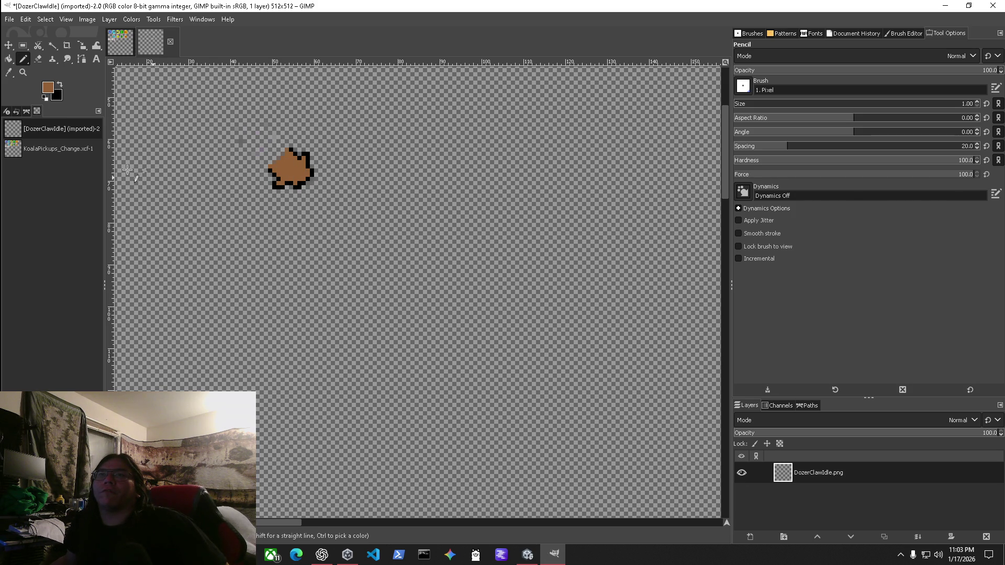
{"action": "left_click", "coordinate": [46, 99]}
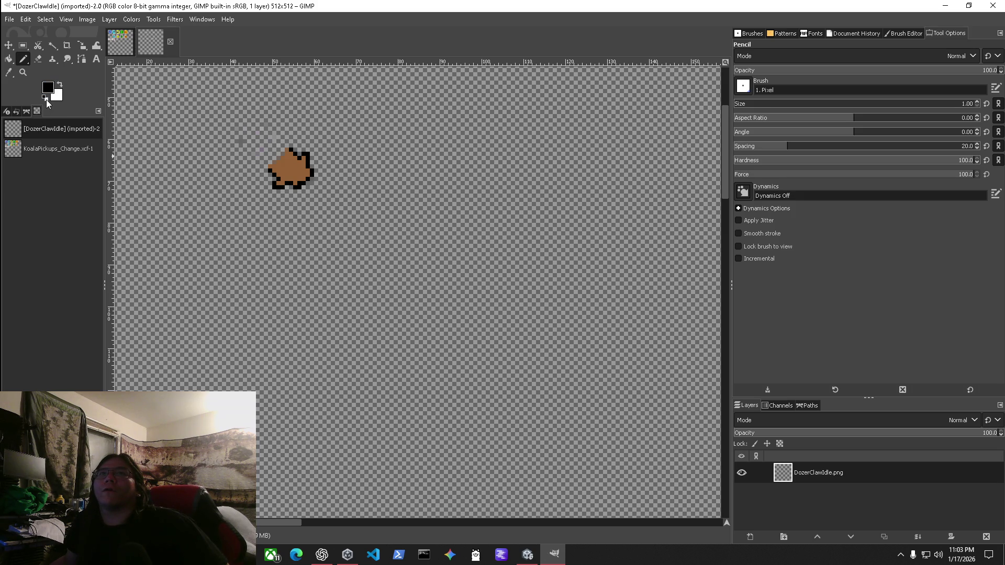
Paint a small white highlight on the sprite's top and move the Paths panel into its own dock.
{"action": "left_click", "coordinate": [60, 86]}
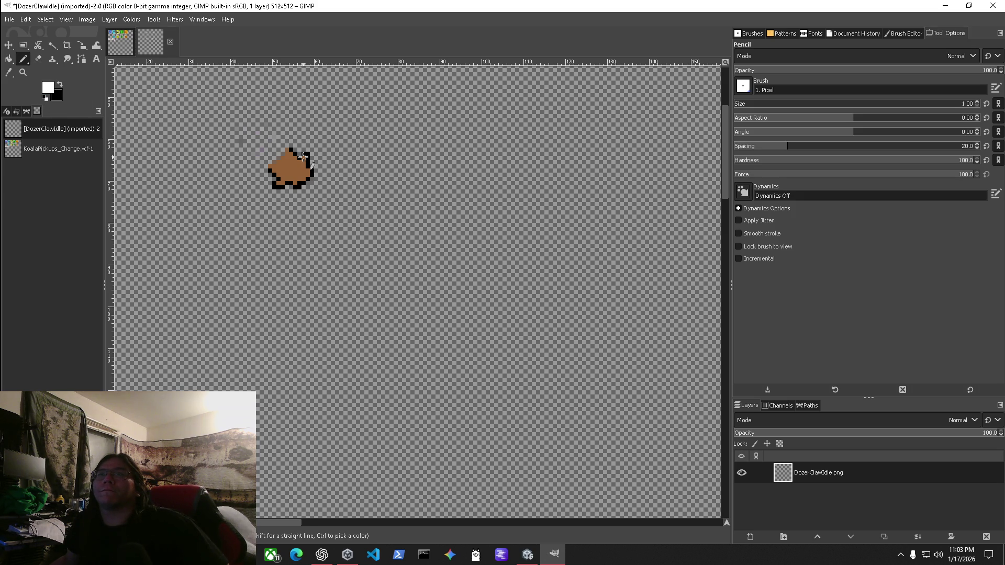
{"action": "mouse_move", "coordinate": [300, 159]}
{"action": "left_mouse_down"}
{"action": "mouse_move", "coordinate": [291, 154]}
{"action": "mouse_move", "coordinate": [278, 180]}
{"action": "left_mouse_up"}
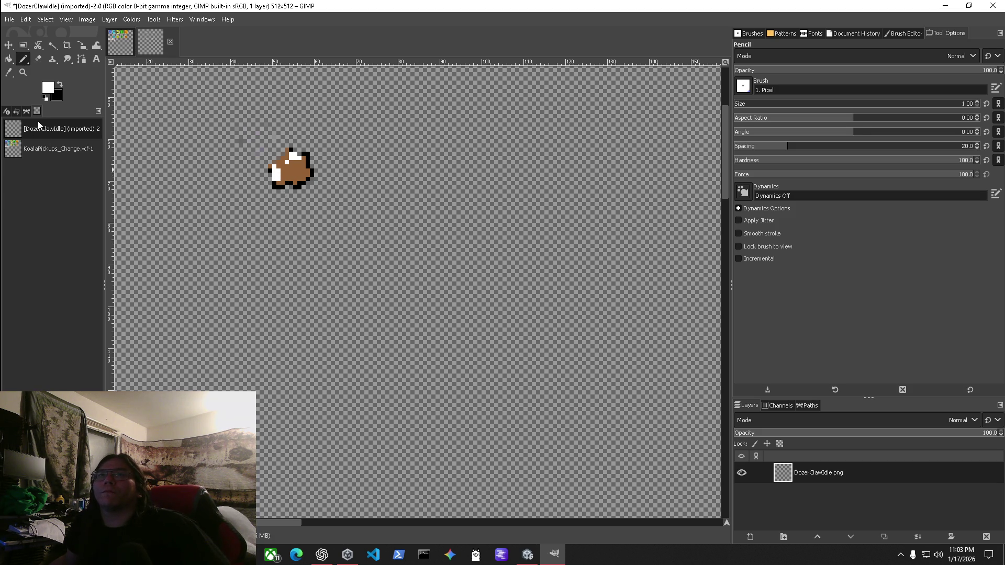
{"action": "left_click_drag", "start_coordinate": [31, 110], "coordinate": [33, 96]}
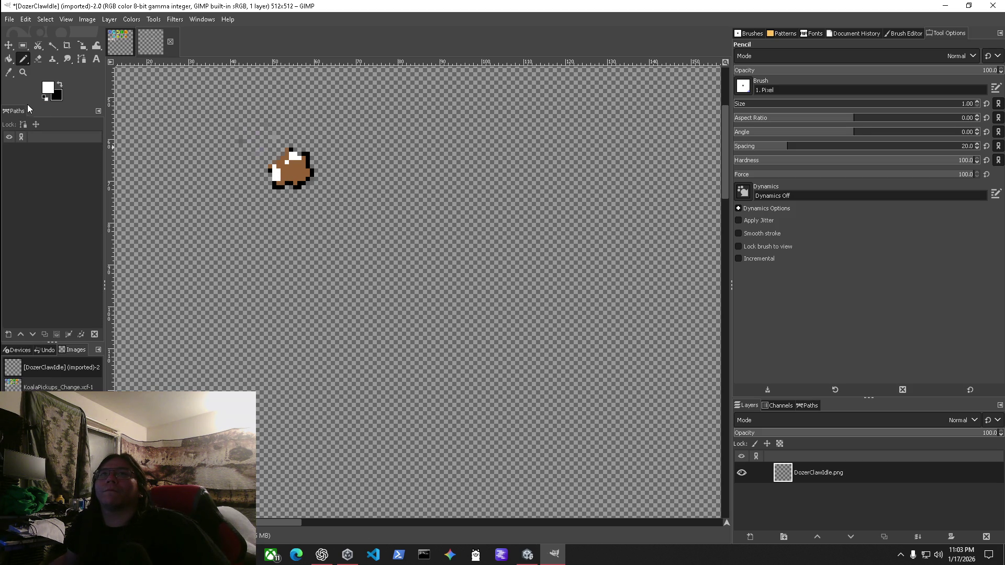
{"action": "left_click", "coordinate": [98, 112]}
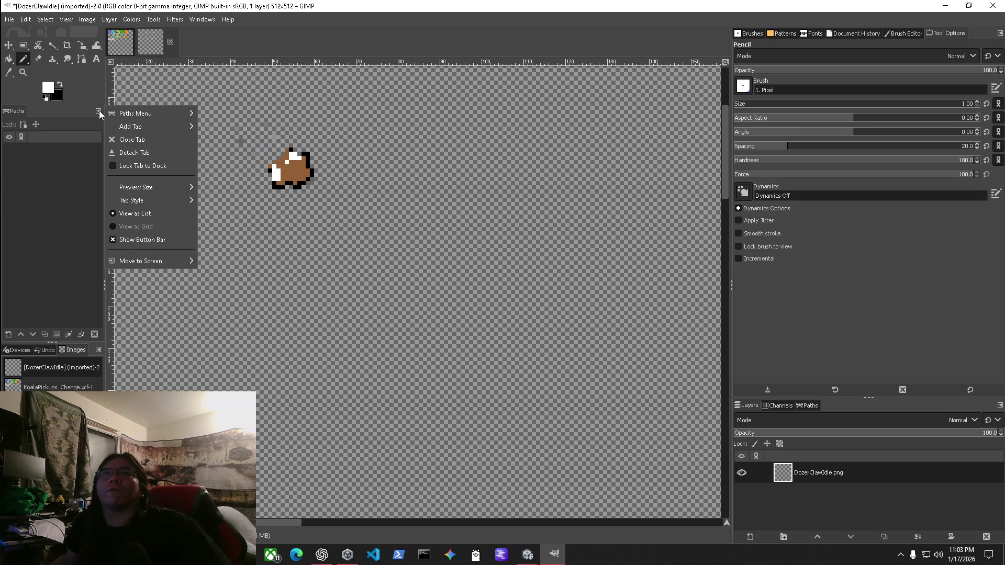
{"action": "left_click", "coordinate": [35, 104]}
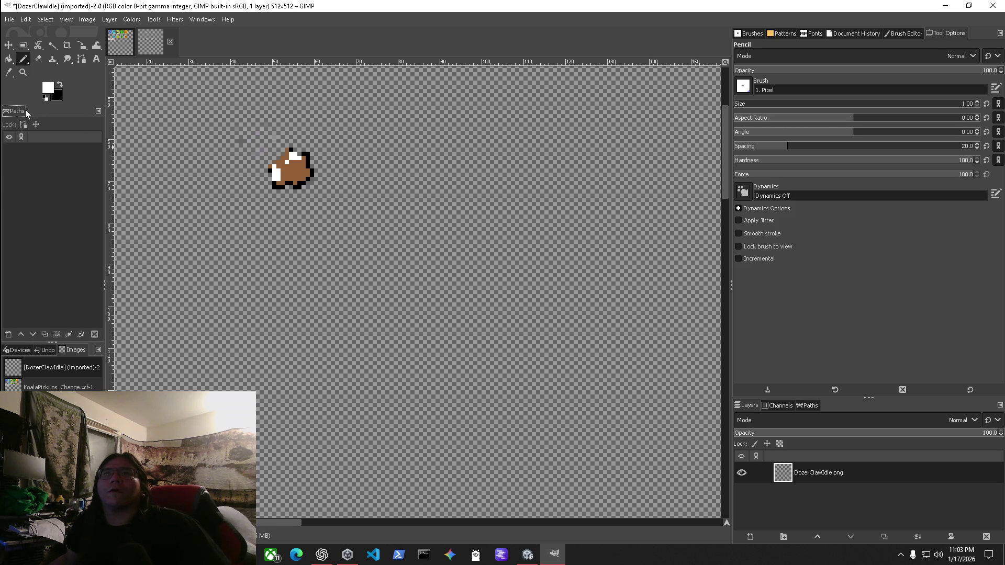
{"action": "left_click", "coordinate": [98, 111]}
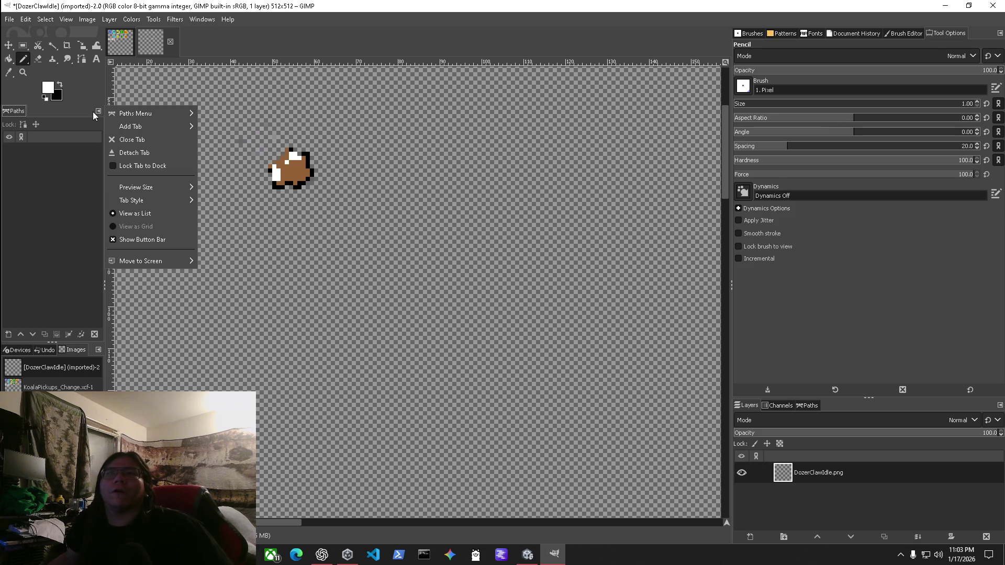
{"action": "left_click", "coordinate": [8, 92]}
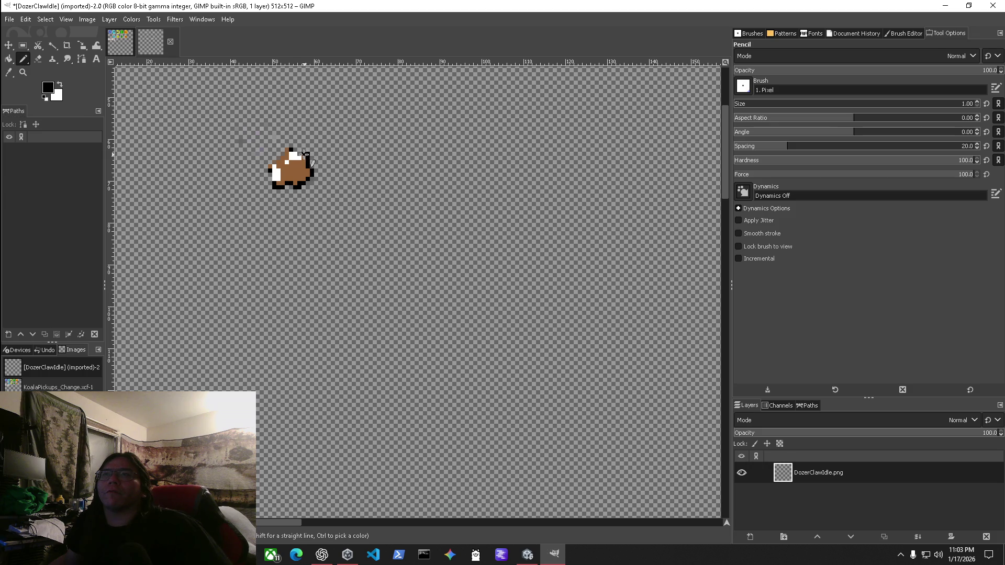
Pencil black outline pixels along the upper-left edge and erase the stray pixel below.
{"action": "left_click_drag", "start_coordinate": [283, 158], "coordinate": [270, 167]}
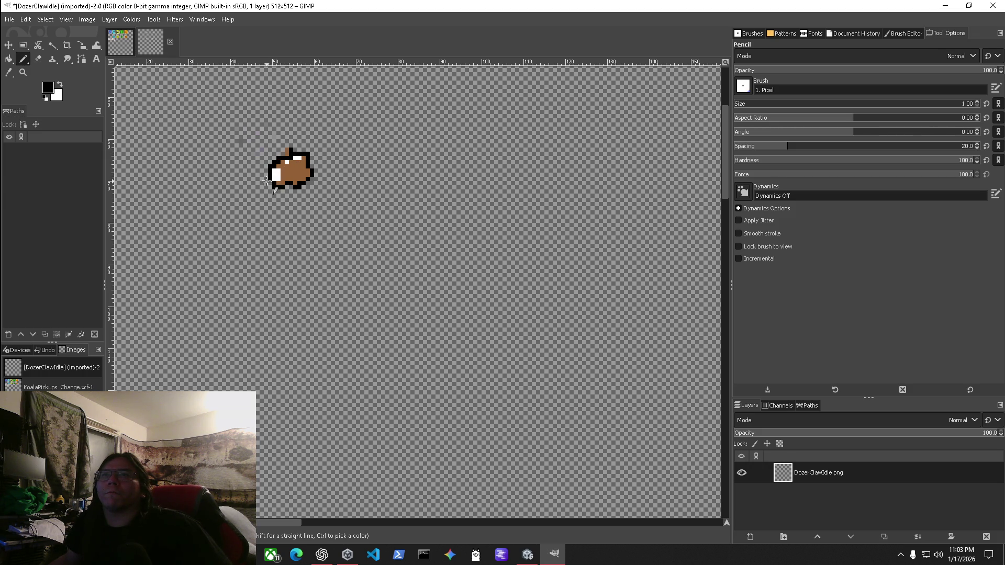
{"action": "left_click", "coordinate": [266, 182]}
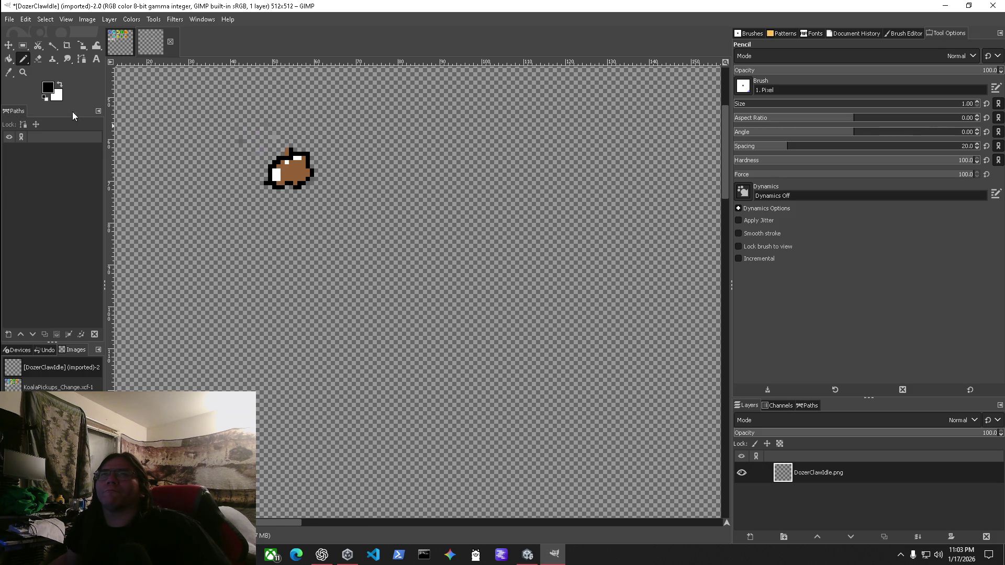
{"action": "left_click", "coordinate": [38, 58]}
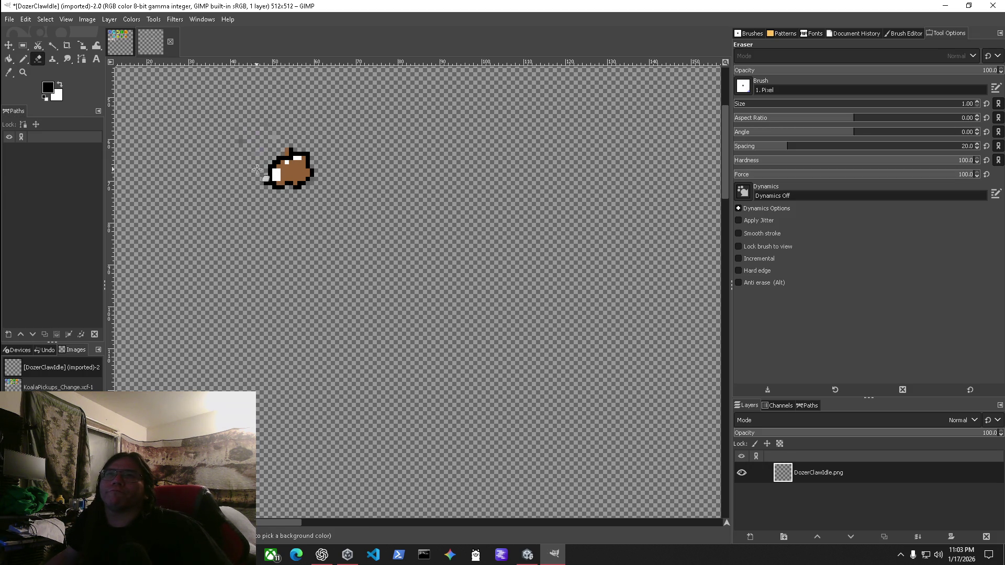
{"action": "left_click", "coordinate": [276, 189]}
{"action": "key", "text": "n"}
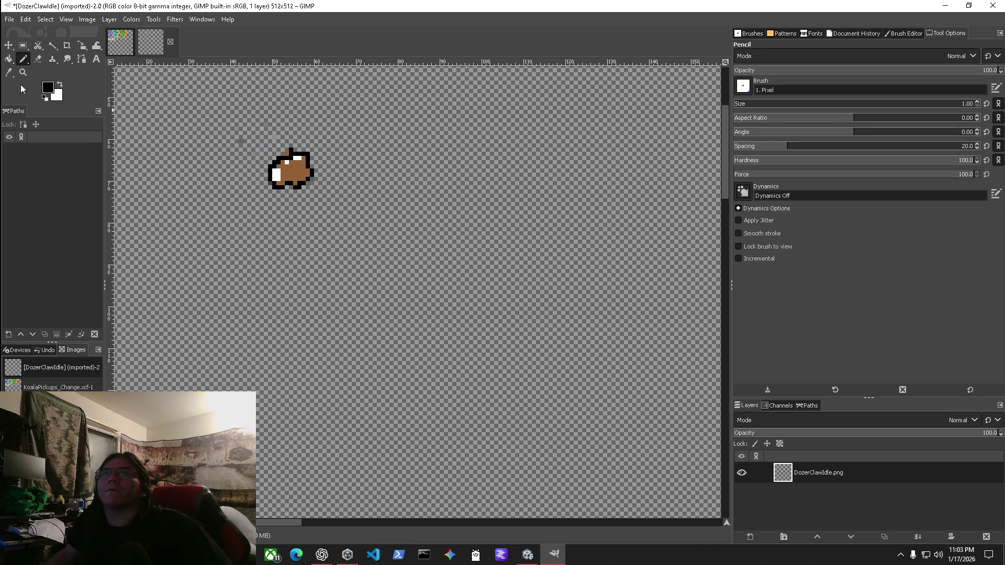
{"action": "left_click", "coordinate": [60, 85]}
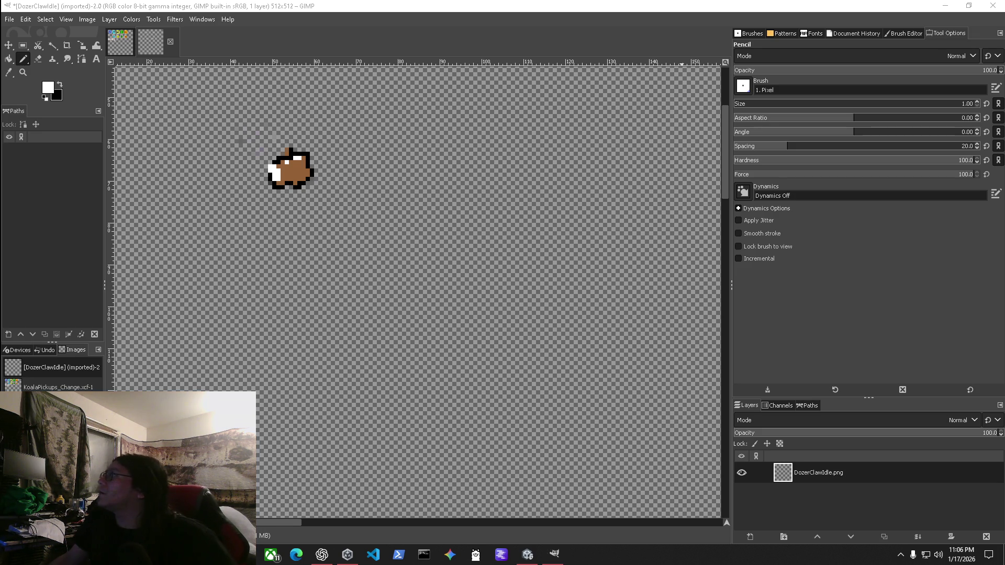
Back in Unity, extract Paw Prints.zip from _CustomAssets via Show in Explorer.
{"action": "left_click", "coordinate": [945, 6]}
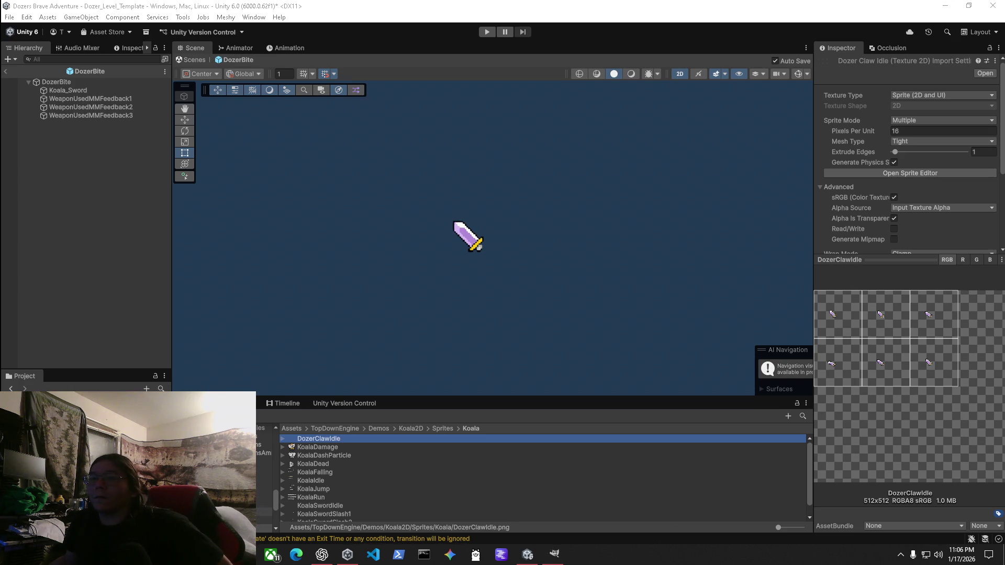
{"action": "scroll", "coordinate": [264, 466], "scroll_direction": "up", "scroll_amount": 3}
{"action": "scroll", "coordinate": [265, 466], "scroll_direction": "up", "scroll_amount": 3}
{"action": "scroll", "coordinate": [264, 465], "scroll_direction": "up", "scroll_amount": 3}
{"action": "left_click", "coordinate": [264, 460]}
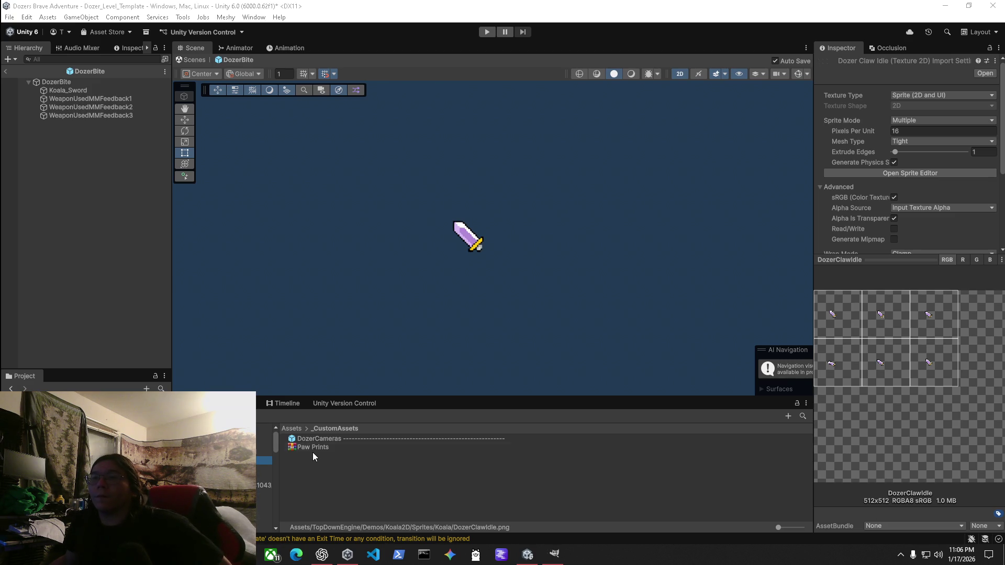
{"action": "right_click", "coordinate": [316, 447]}
{"action": "left_click", "coordinate": [365, 159]}
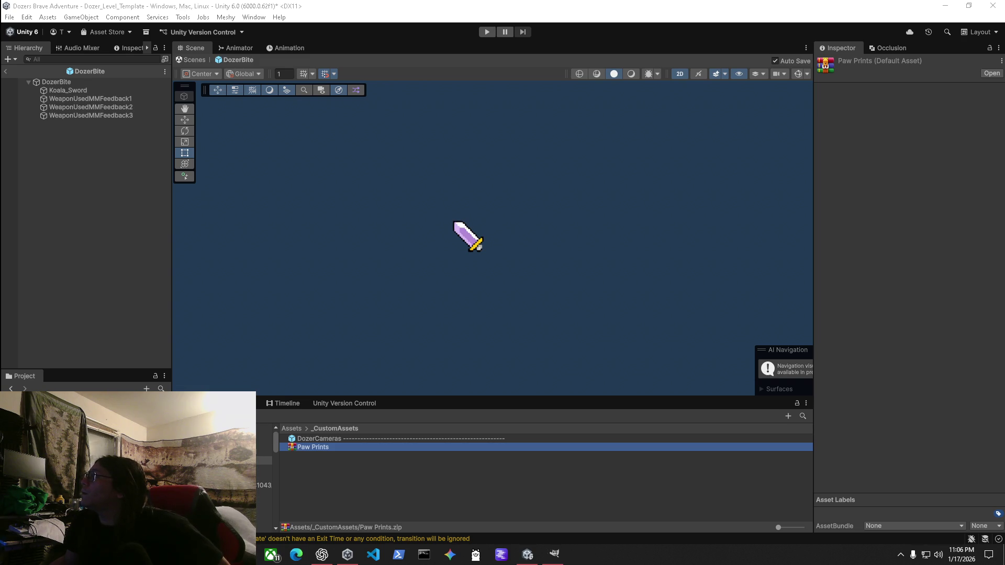
{"action": "left_click", "coordinate": [372, 494]}
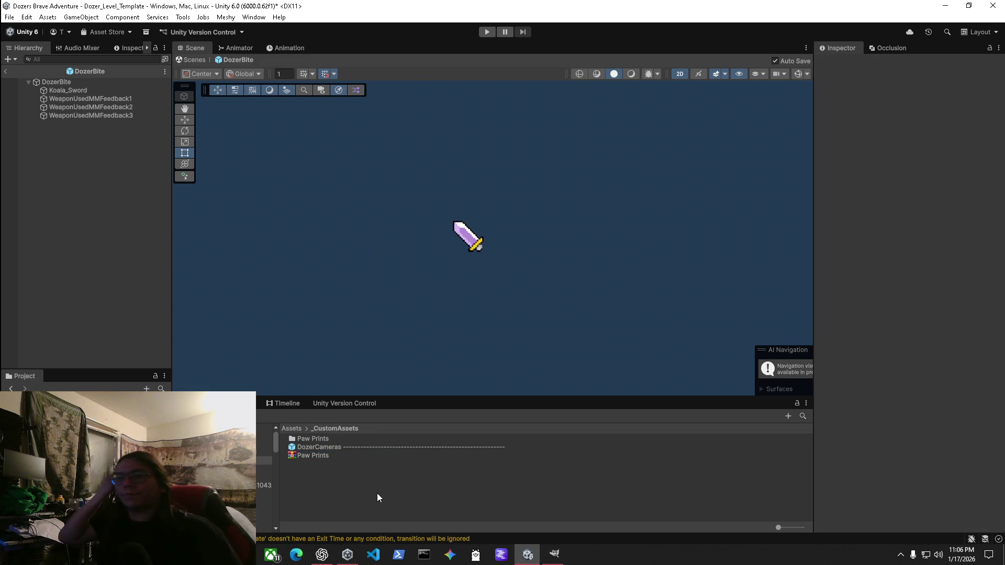
Open the new Paw Prints folder and select the Dog Paw Print PNG texture.
{"action": "left_click", "coordinate": [332, 446]}
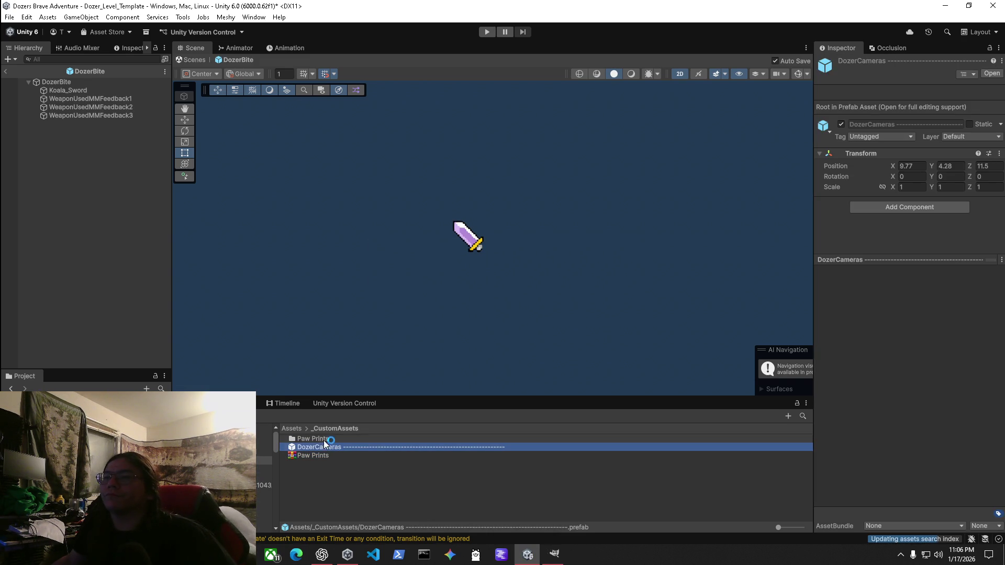
{"action": "left_click", "coordinate": [264, 468]}
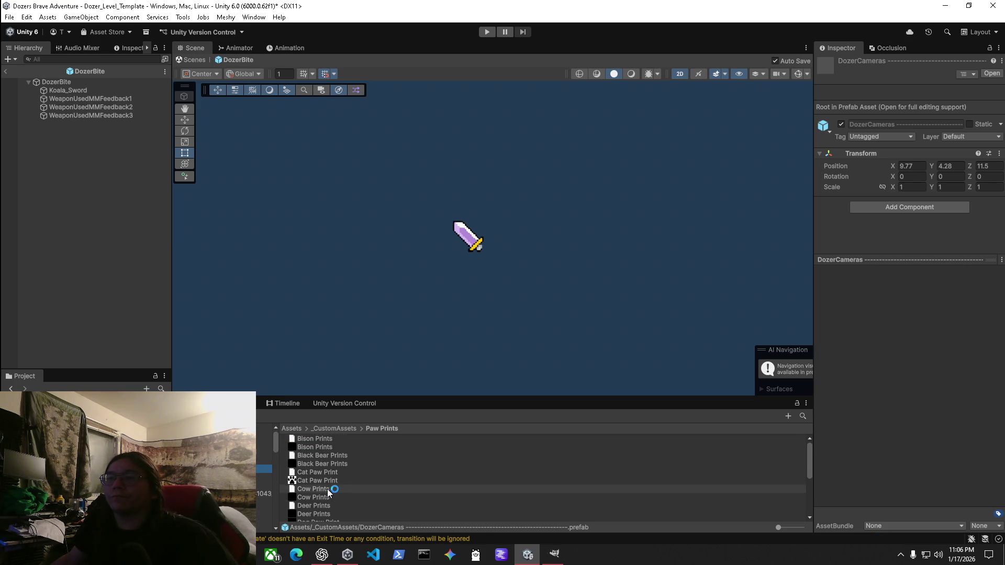
{"action": "scroll", "coordinate": [328, 489], "scroll_direction": "down", "scroll_amount": 3}
{"action": "scroll", "coordinate": [325, 445], "scroll_direction": "up", "scroll_amount": 3}
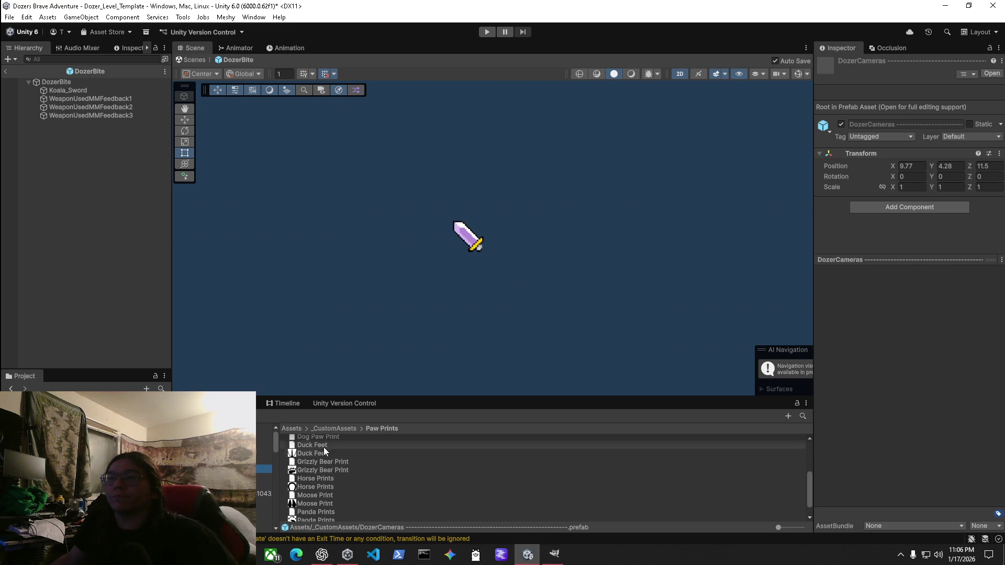
{"action": "left_click", "coordinate": [322, 469]}
{"action": "left_click", "coordinate": [321, 460]}
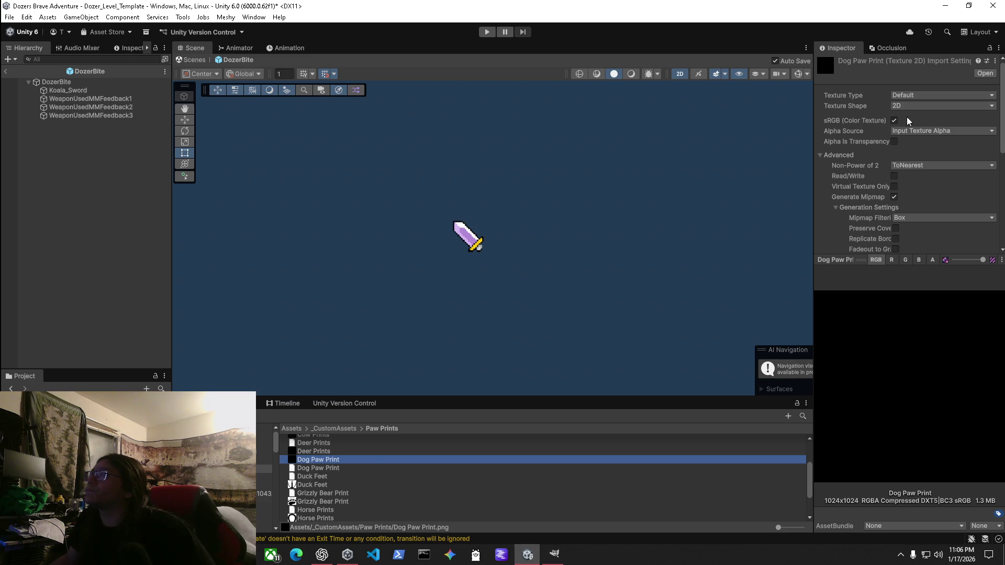
Import Dog Paw Print as a Single-mode sprite and drag it into the DozerBite hierarchy.
{"action": "left_click", "coordinate": [915, 97]}
{"action": "left_click", "coordinate": [931, 142]}
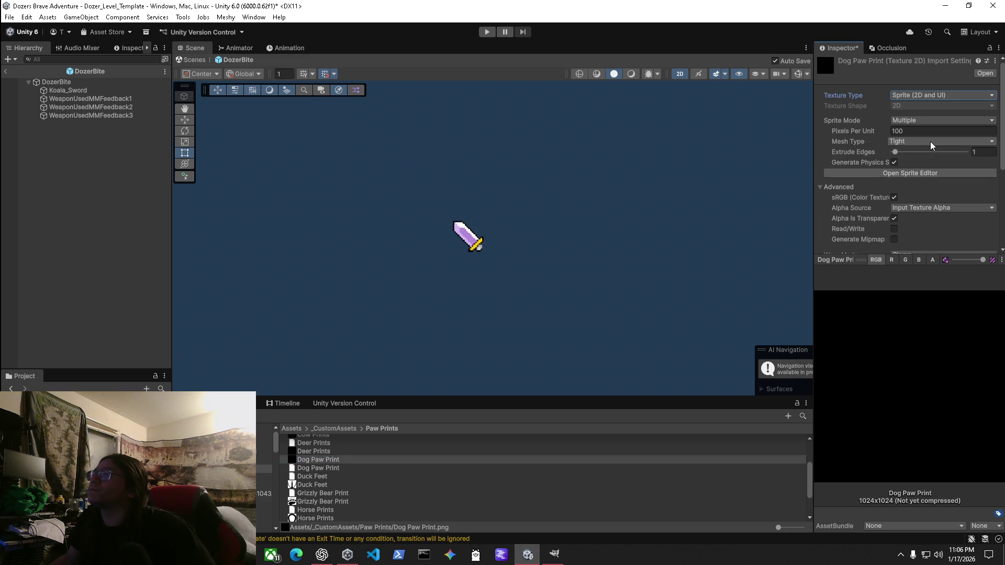
{"action": "left_click", "coordinate": [913, 123]}
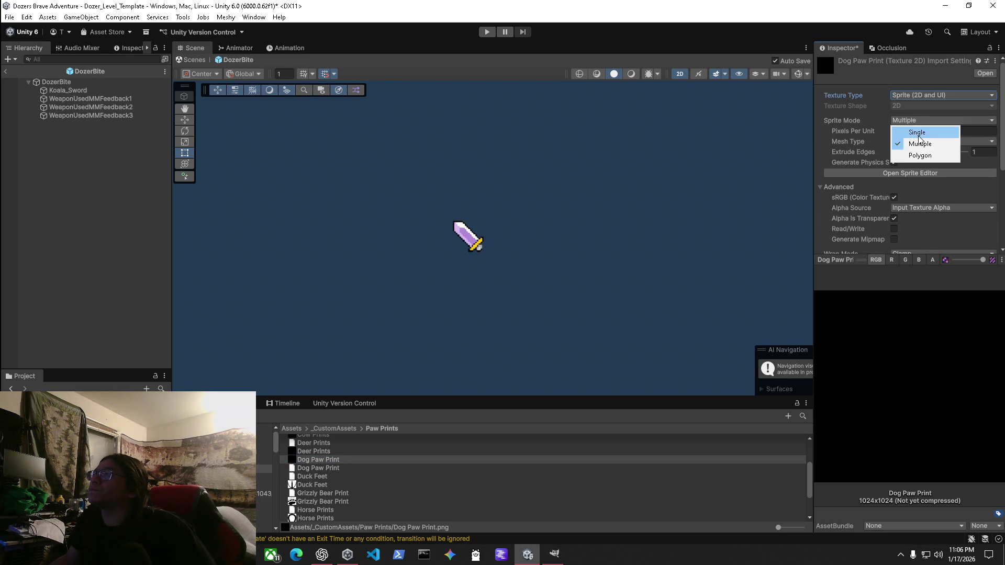
{"action": "left_click", "coordinate": [916, 132]}
{"action": "scroll", "coordinate": [911, 173], "scroll_direction": "down", "scroll_amount": 5}
{"action": "left_click", "coordinate": [989, 231]}
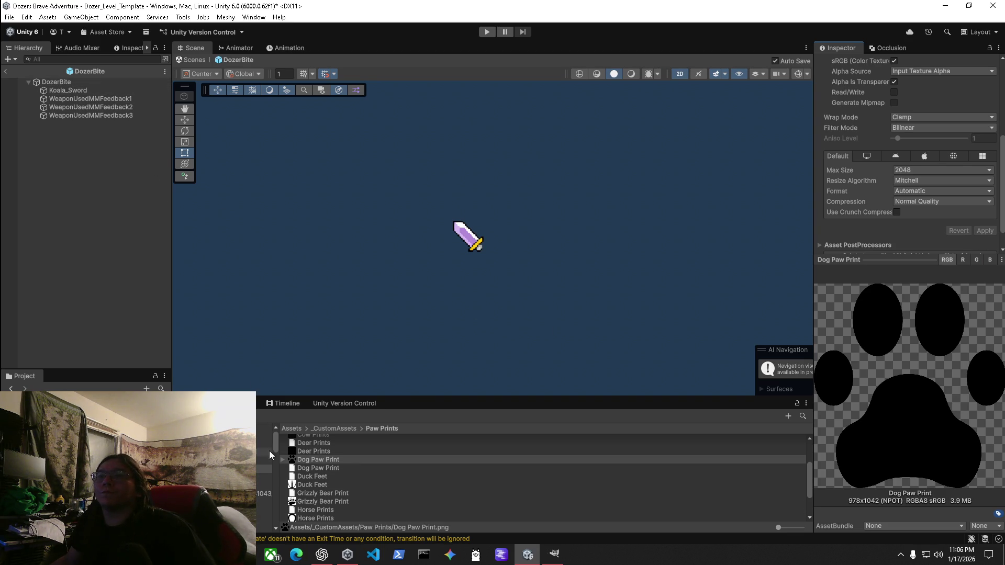
{"action": "left_click_drag", "start_coordinate": [294, 460], "coordinate": [56, 90]}
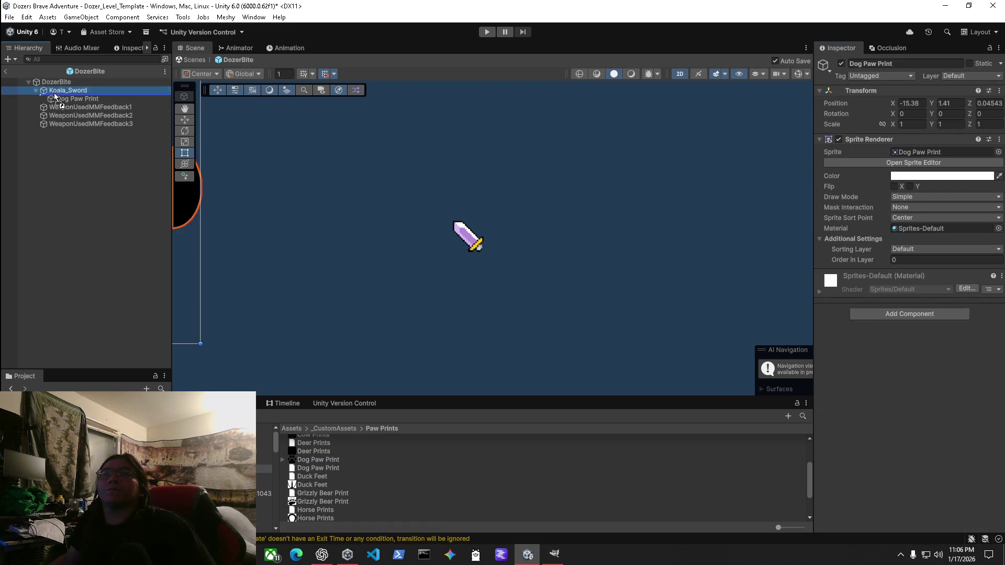
{"action": "left_click", "coordinate": [61, 91]}
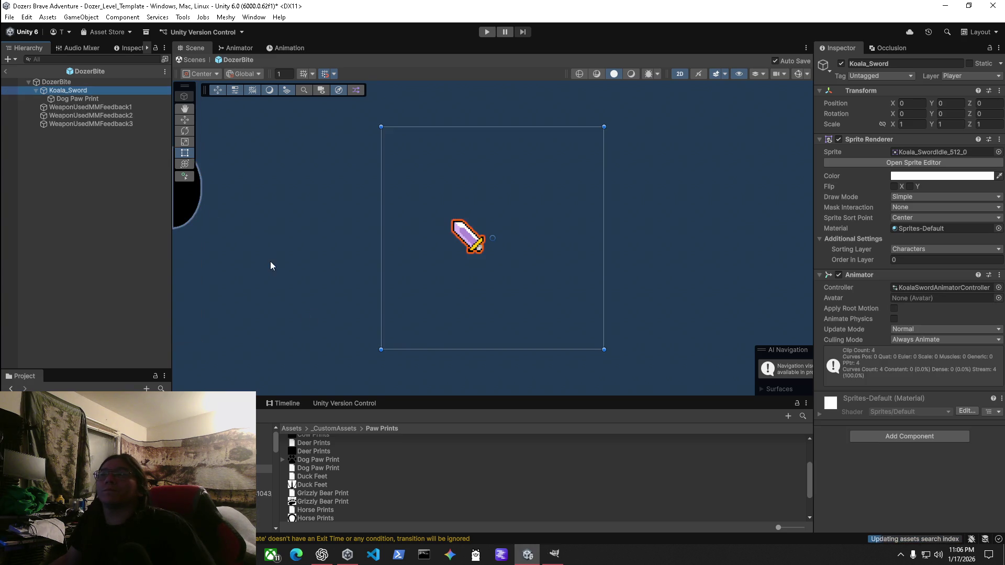
{"action": "scroll", "coordinate": [343, 267], "scroll_direction": "down", "scroll_amount": 4}
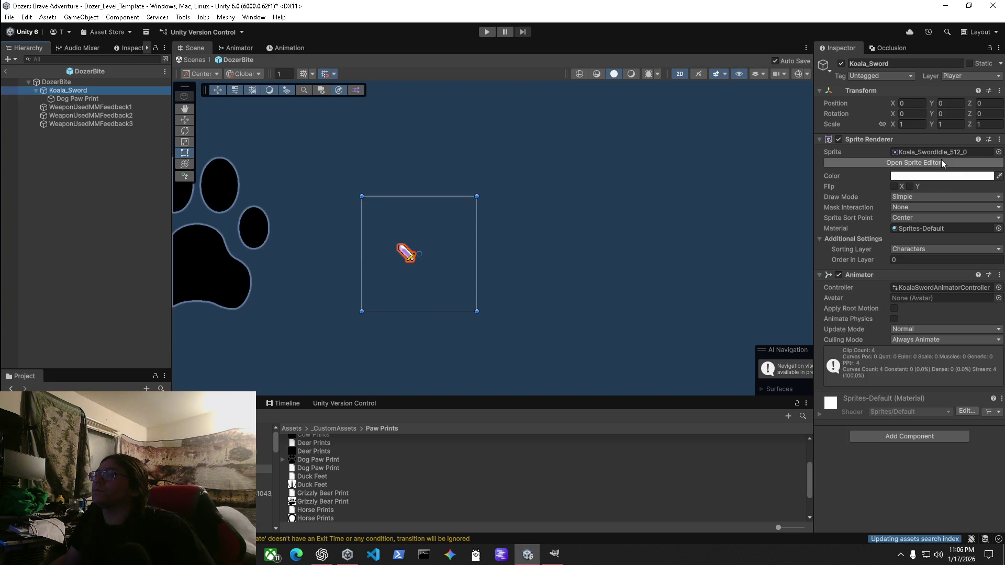
Set the Dog Paw Print texture's Pixels Per Unit to 1000 and apply.
{"action": "left_click", "coordinate": [312, 459]}
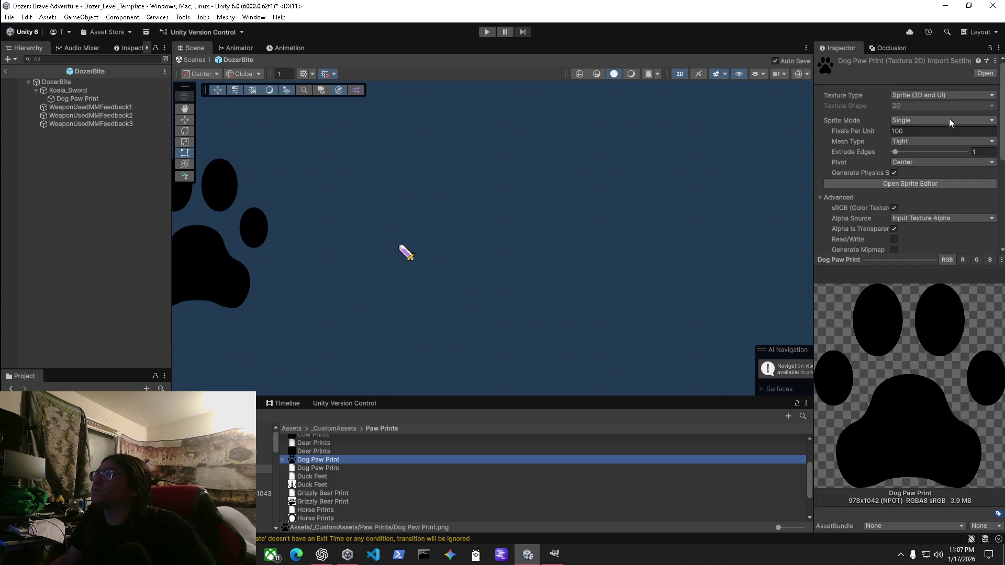
{"action": "left_click", "coordinate": [896, 131]}
{"action": "type", "text": "1000"}
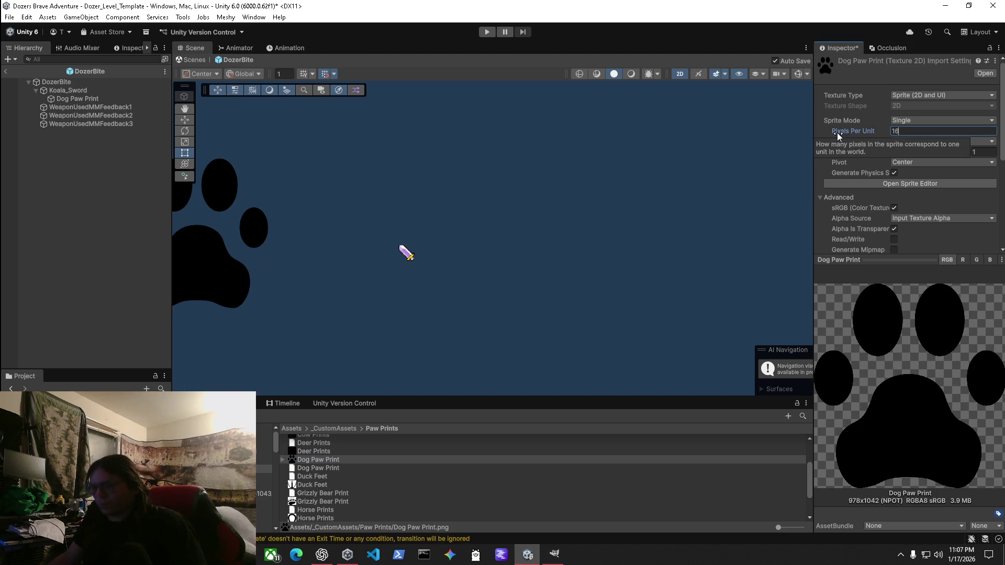
{"action": "scroll", "coordinate": [983, 210], "scroll_direction": "down", "scroll_amount": 5}
{"action": "left_click", "coordinate": [983, 207]}
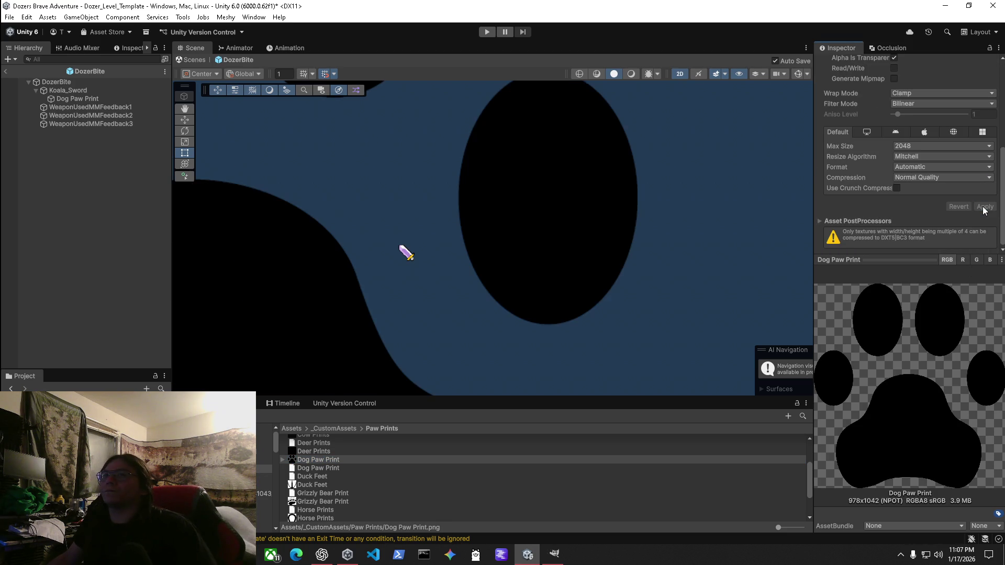
{"action": "scroll", "coordinate": [900, 92], "scroll_direction": "up", "scroll_amount": 4}
{"action": "scroll", "coordinate": [911, 94], "scroll_direction": "up", "scroll_amount": 4}
Try Pixels Per Unit values of 100 and then 512, applying each.
{"action": "left_click", "coordinate": [906, 134]}
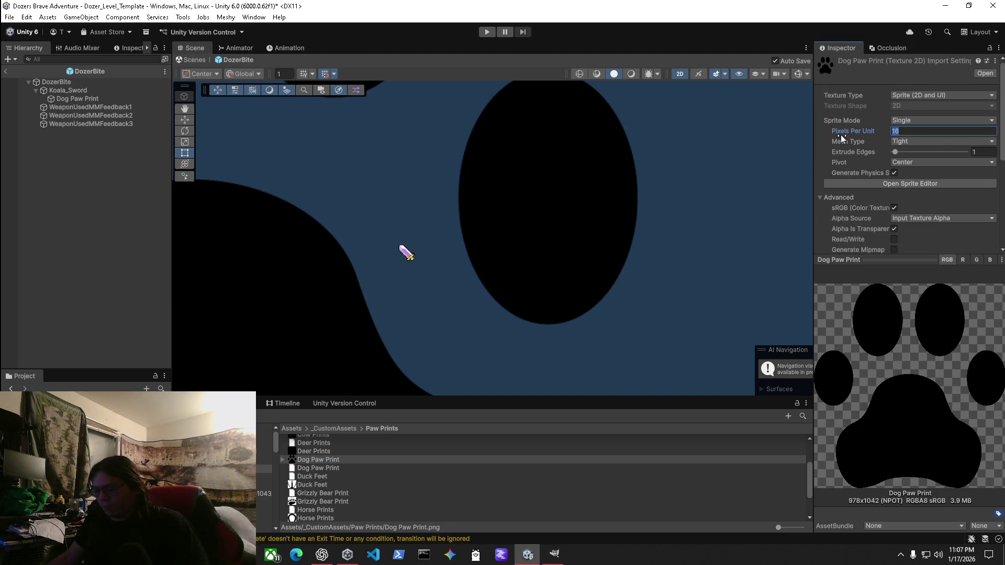
{"action": "type", "text": "100"}
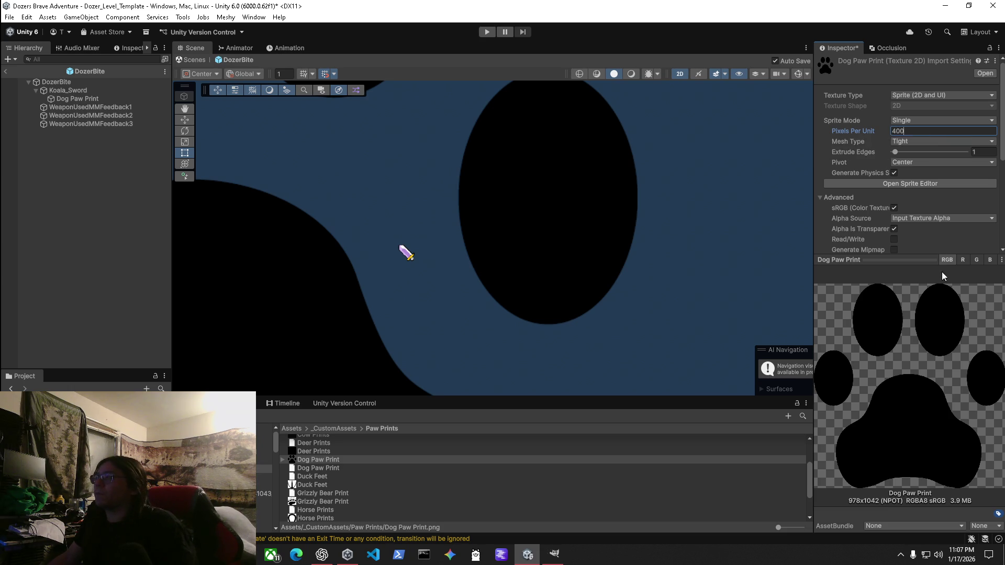
{"action": "scroll", "coordinate": [986, 240], "scroll_direction": "down", "scroll_amount": 5}
{"action": "left_click", "coordinate": [985, 207]}
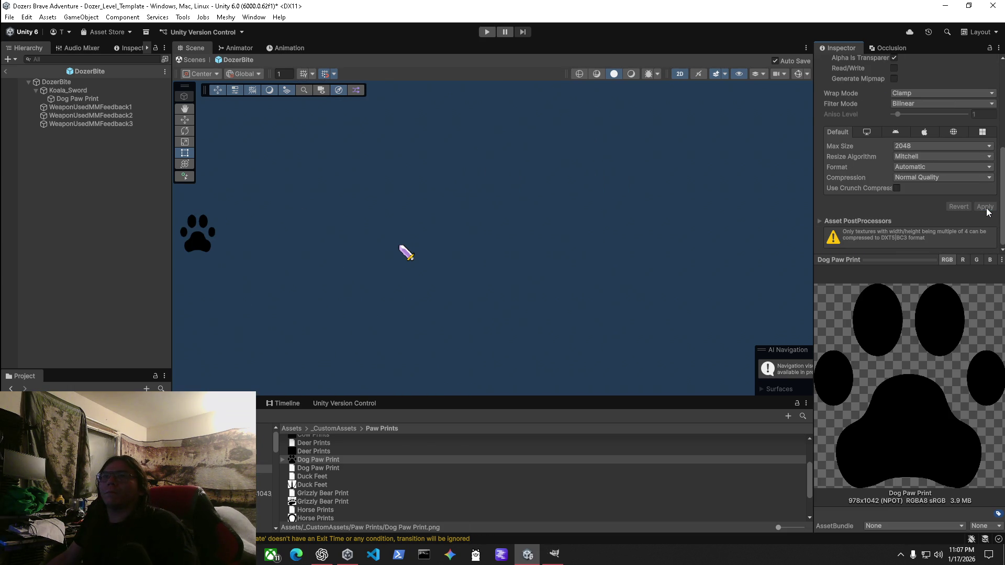
{"action": "scroll", "coordinate": [905, 131], "scroll_direction": "up", "scroll_amount": 5}
{"action": "left_click", "coordinate": [897, 101]}
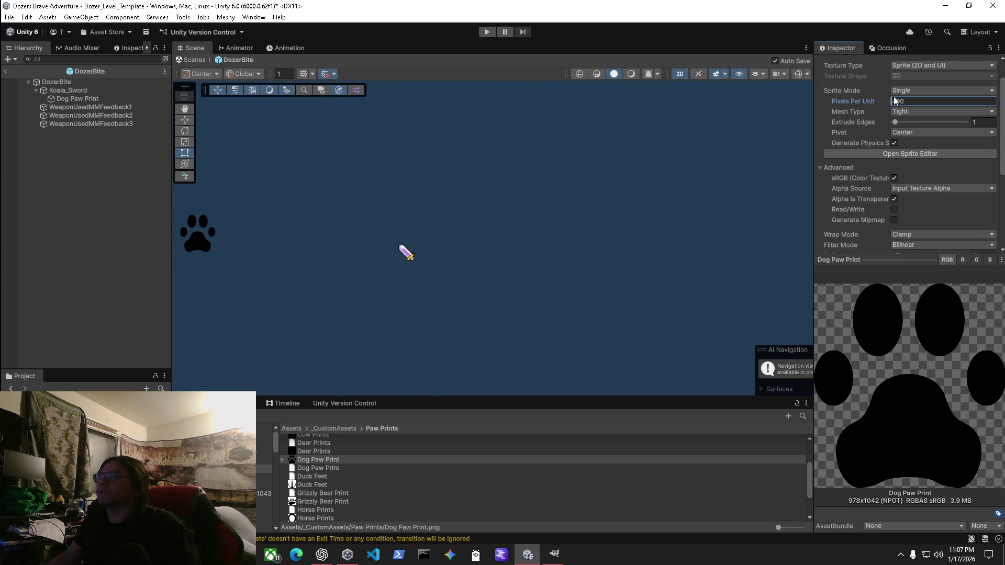
{"action": "type", "text": "512"}
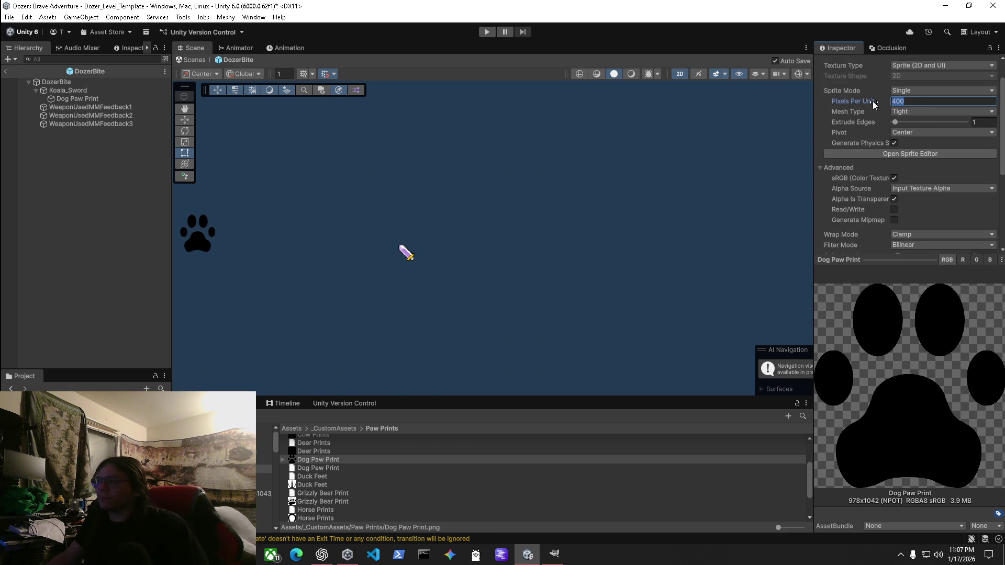
{"action": "scroll", "coordinate": [907, 157], "scroll_direction": "down", "scroll_amount": 5}
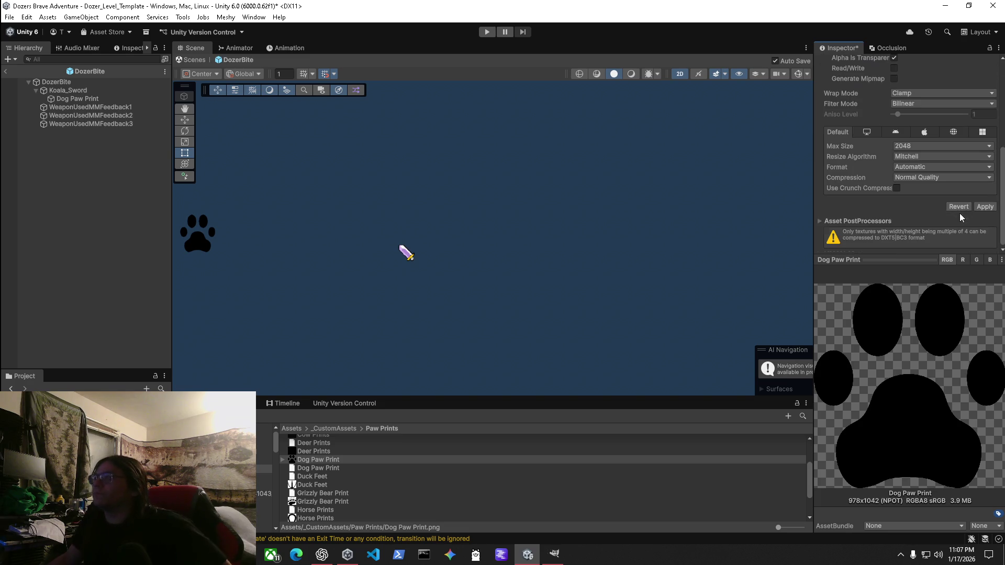
{"action": "left_click", "coordinate": [985, 207]}
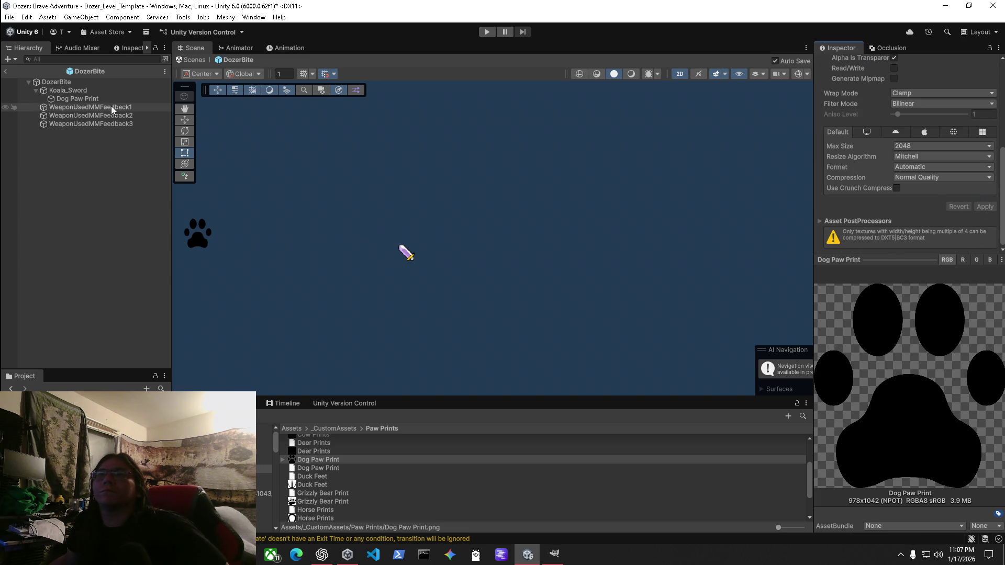
Parent Dog Paw Print directly under DozerBite, place it beside the sword and rotate it 45°.
{"action": "left_click_drag", "start_coordinate": [59, 97], "coordinate": [58, 87]}
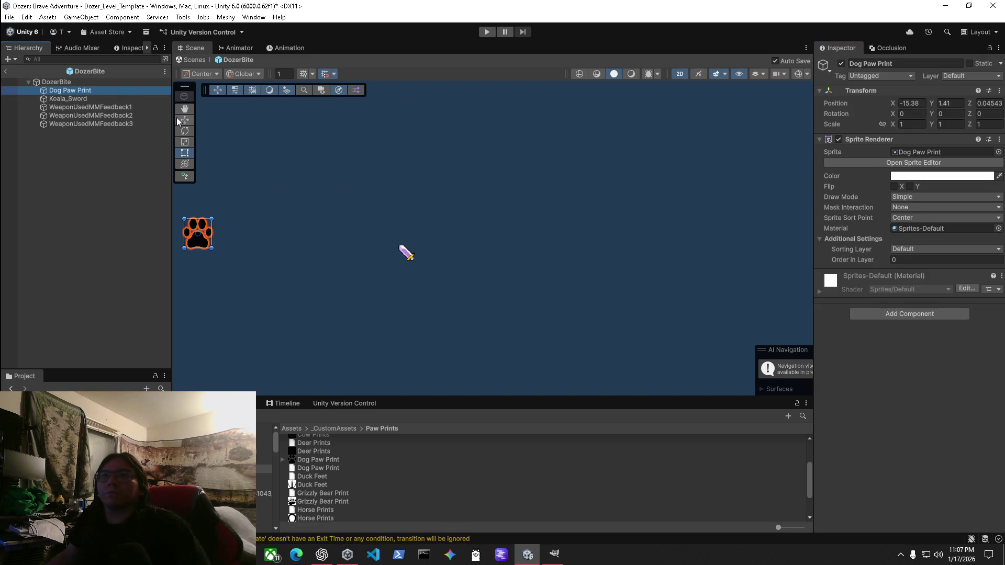
{"action": "key", "text": "w"}
{"action": "left_click_drag", "start_coordinate": [240, 240], "coordinate": [442, 256]}
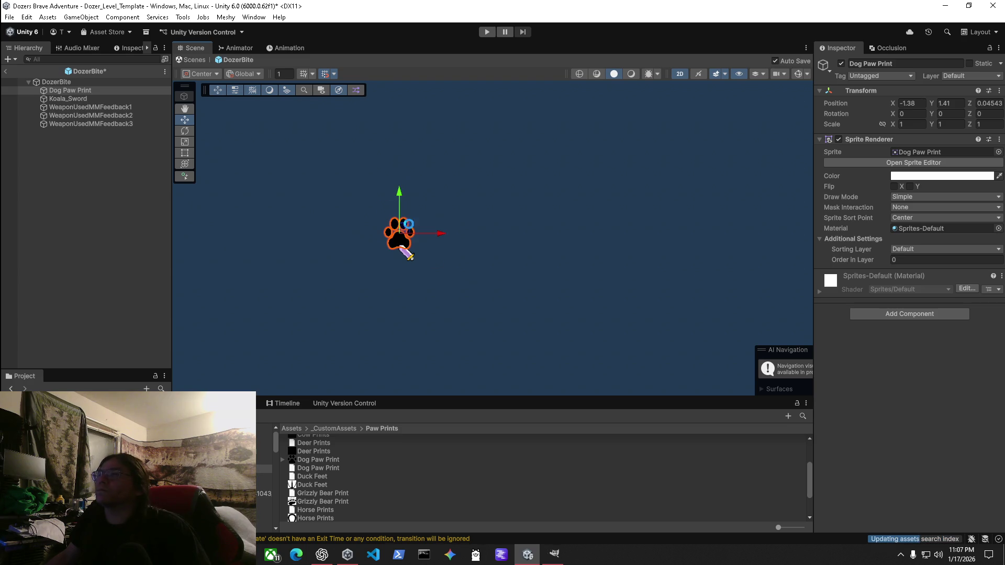
{"action": "key", "text": "e"}
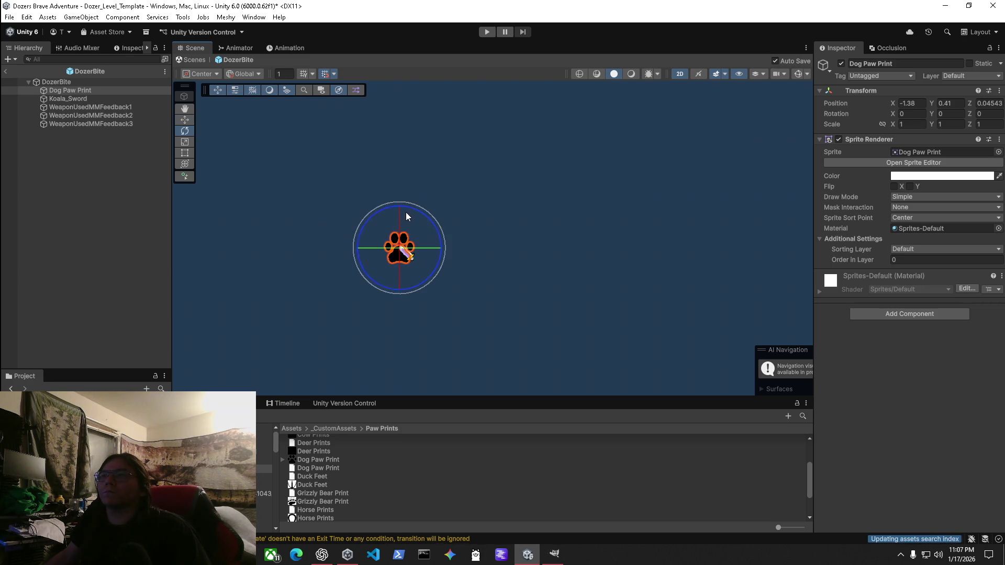
{"action": "left_click_drag", "start_coordinate": [399, 207], "coordinate": [353, 205]}
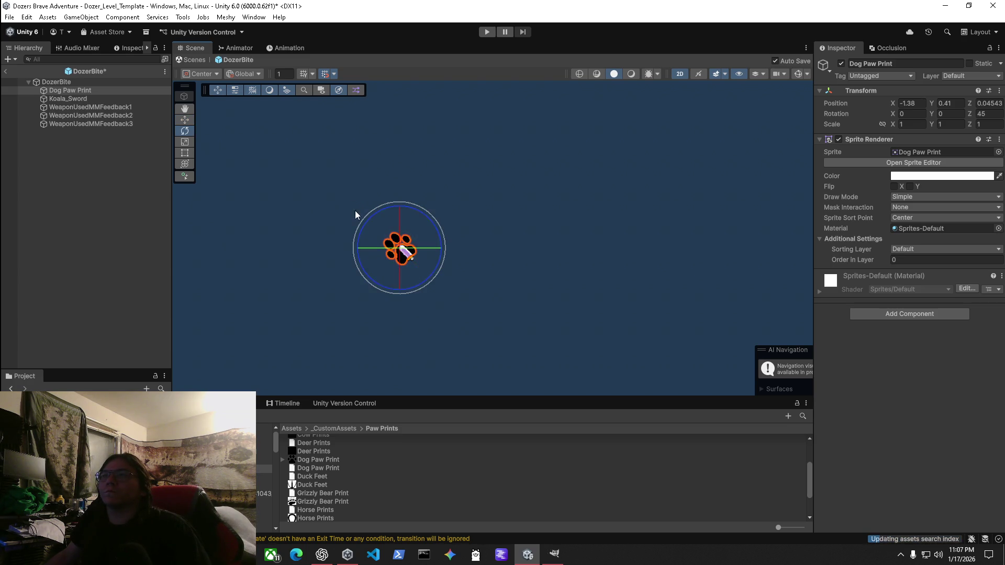
{"action": "left_click", "coordinate": [66, 99]}
{"action": "left_click", "coordinate": [69, 91]}
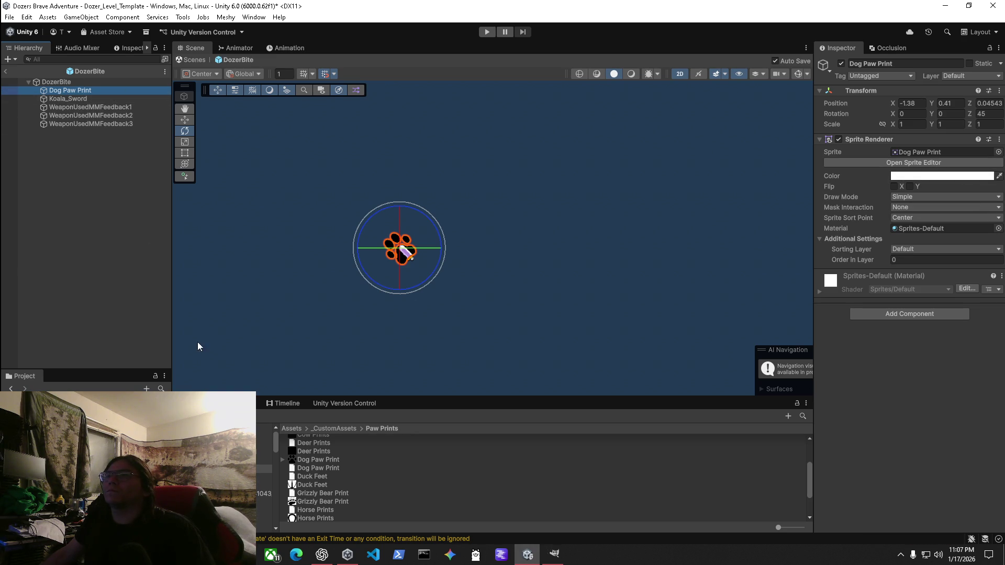
Set the paw texture to 1024 Pixels Per Unit with Compression None and apply.
{"action": "left_click", "coordinate": [331, 460]}
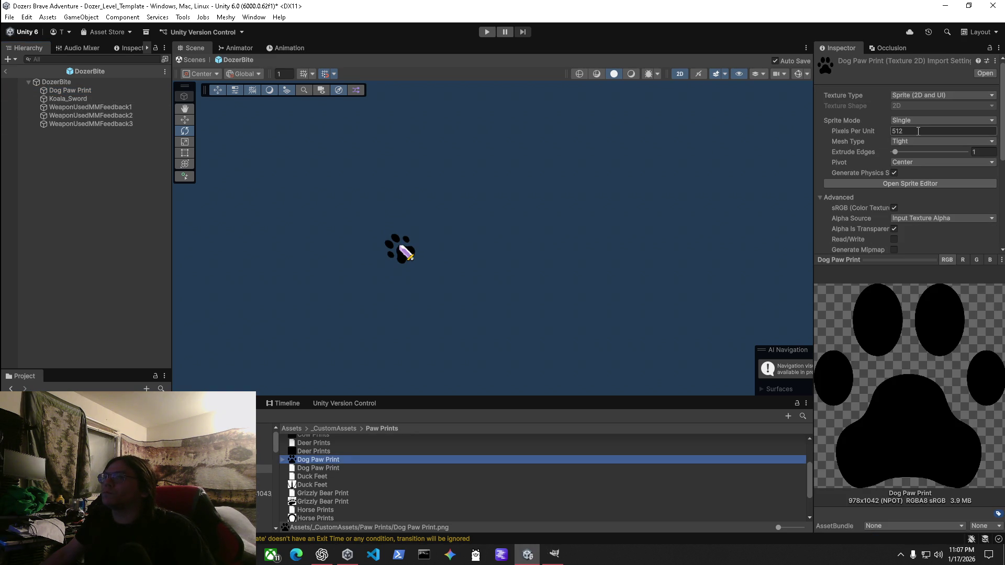
{"action": "left_click", "coordinate": [917, 131]}
{"action": "key", "text": "BackSpace"}
{"action": "key", "text": "BackSpace"}
{"action": "key", "text": "BackSpace"}
{"action": "type", "text": "1024"}
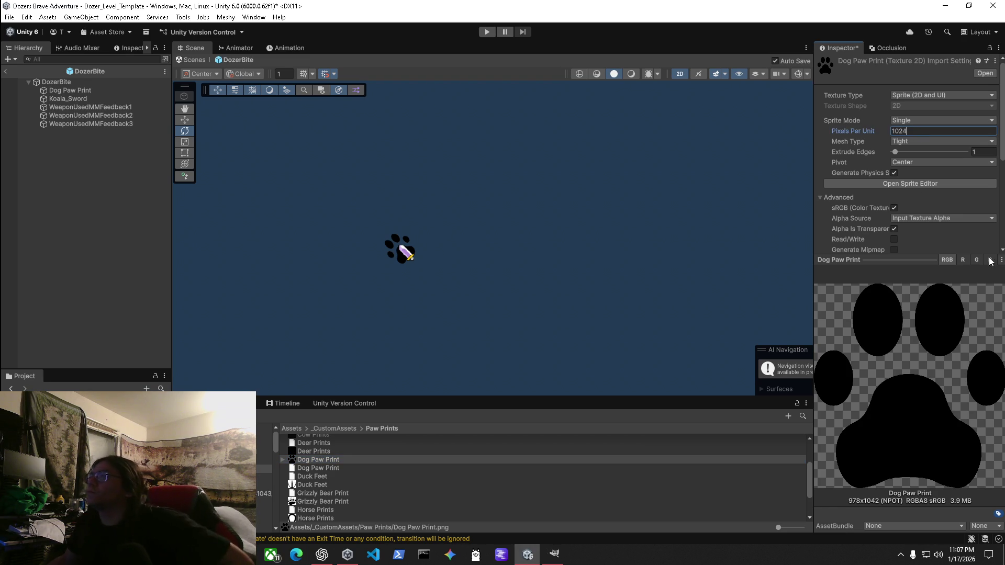
{"action": "scroll", "coordinate": [952, 193], "scroll_direction": "down", "scroll_amount": 5}
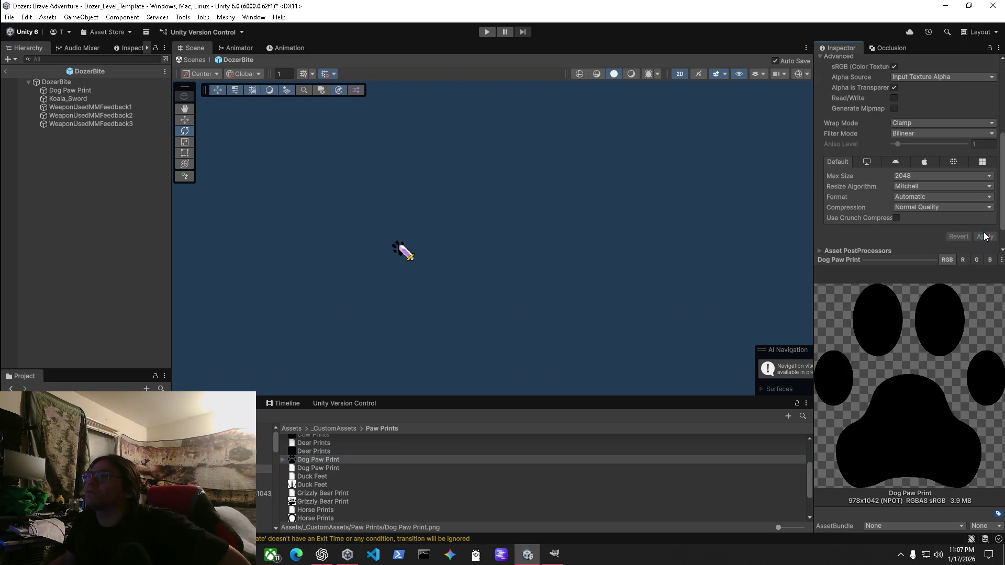
{"action": "left_click", "coordinate": [926, 210]}
{"action": "left_click", "coordinate": [921, 217]}
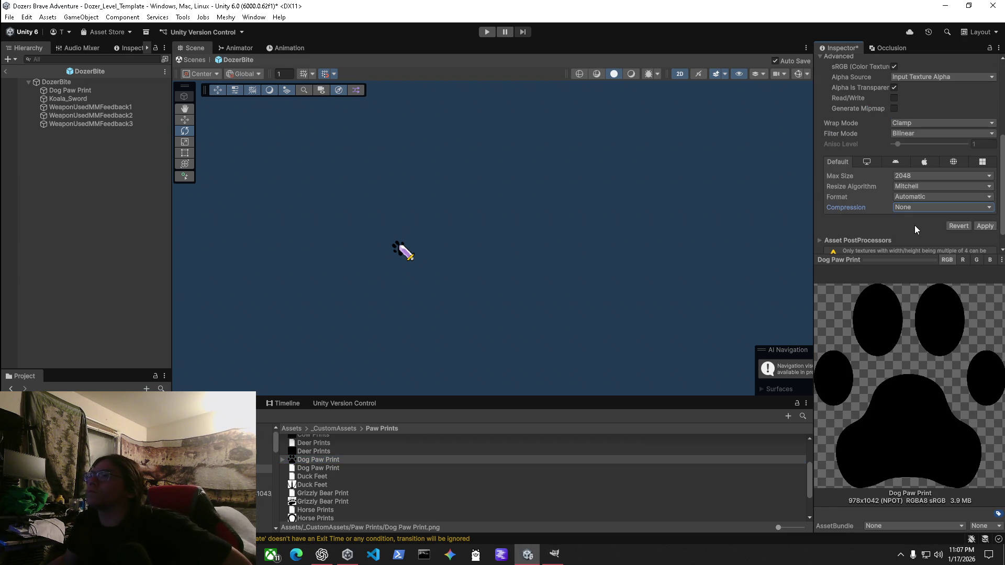
{"action": "left_click", "coordinate": [984, 227]}
Reposition the Dog Paw Print object onto the sword.
{"action": "left_click", "coordinate": [70, 90]}
{"action": "key", "text": "w"}
{"action": "left_click", "coordinate": [444, 251]}
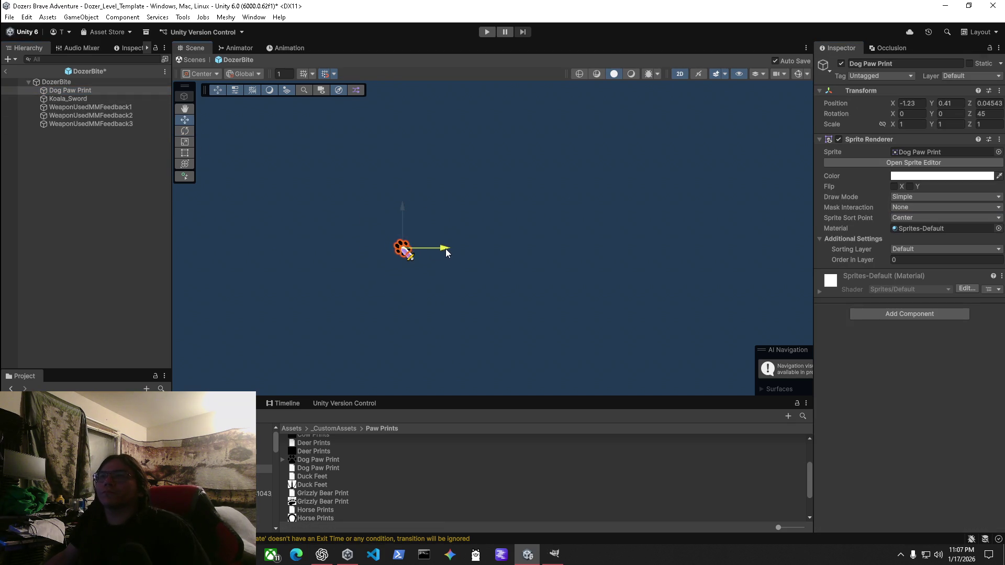
{"action": "left_click_drag", "start_coordinate": [454, 255], "coordinate": [432, 240]}
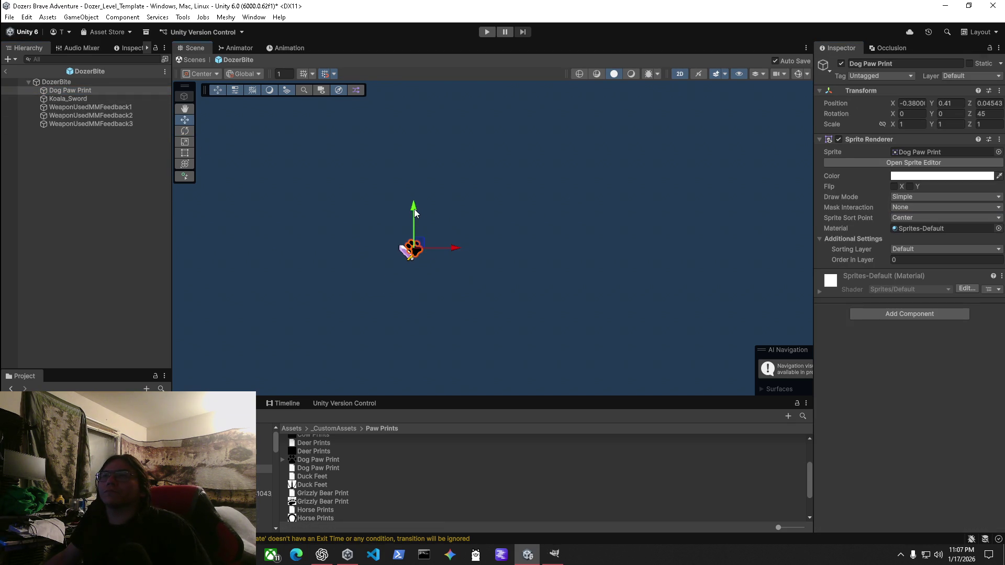
{"action": "scroll", "coordinate": [384, 251], "scroll_direction": "up", "scroll_amount": 3}
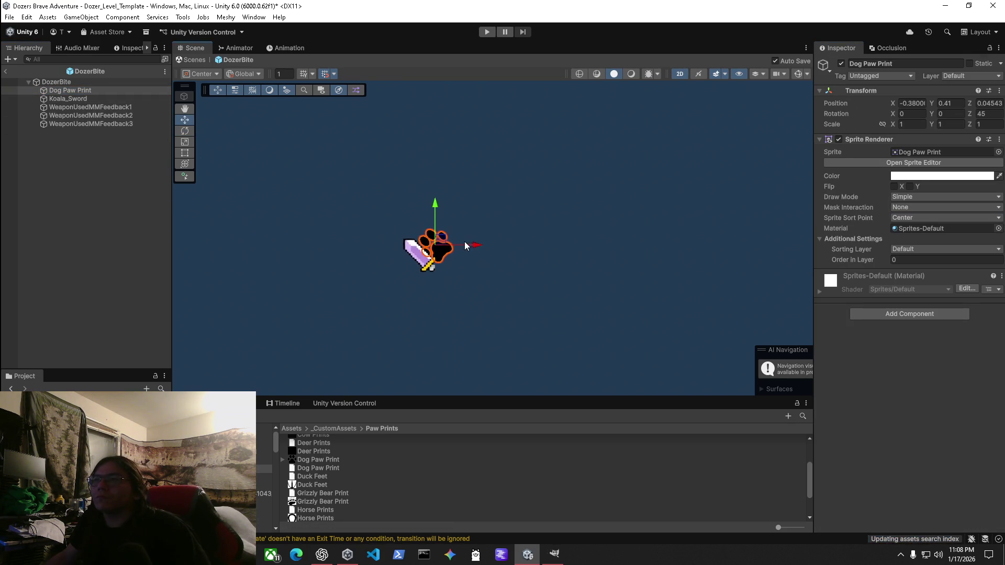
{"action": "key", "text": "ctrl+z"}
{"action": "mouse_move", "coordinate": [408, 206]}
{"action": "left_mouse_down"}
{"action": "mouse_move", "coordinate": [404, 220]}
{"action": "mouse_move", "coordinate": [442, 239]}
{"action": "mouse_move", "coordinate": [454, 222]}
{"action": "left_mouse_up"}
{"action": "key", "text": "ctrl+y"}
{"action": "left_click_drag", "start_coordinate": [475, 263], "coordinate": [459, 265]}
{"action": "left_click", "coordinate": [67, 98]}
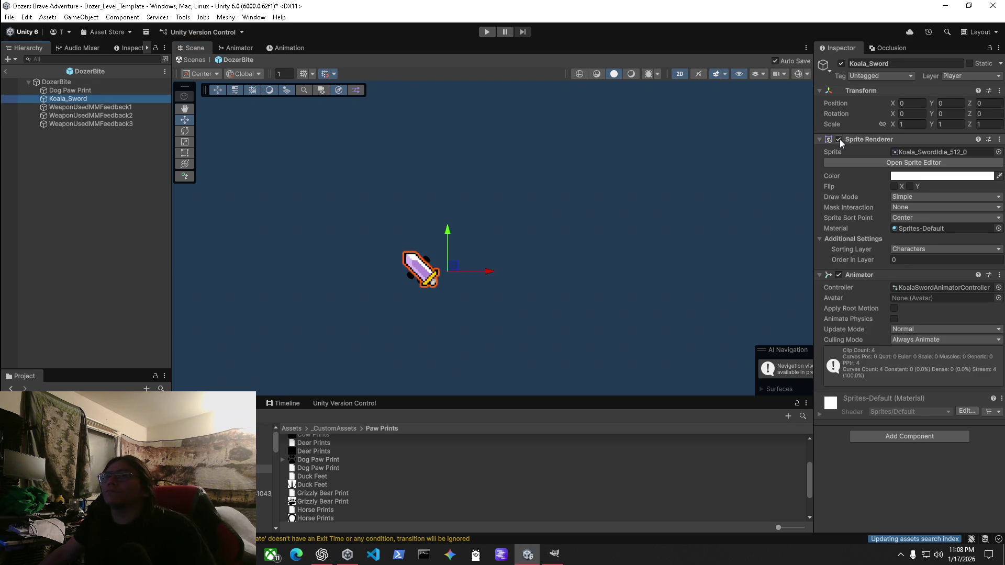
Find and select KoalaSwordAnimatorController in the Koala2D Animations folder.
{"action": "left_click", "coordinate": [928, 286]}
{"action": "scroll", "coordinate": [384, 491], "scroll_direction": "up", "scroll_amount": 5}
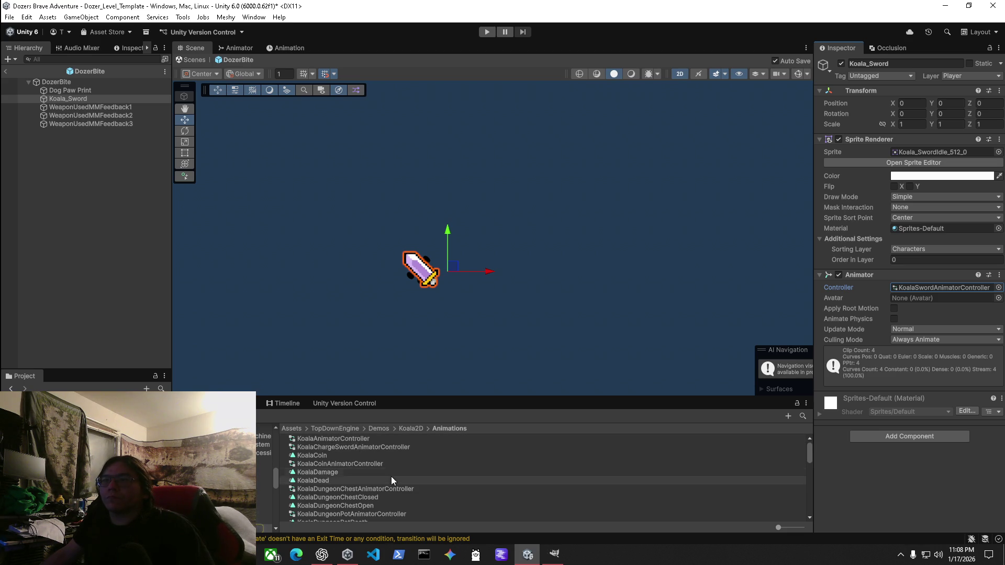
{"action": "scroll", "coordinate": [350, 490], "scroll_direction": "down", "scroll_amount": 10}
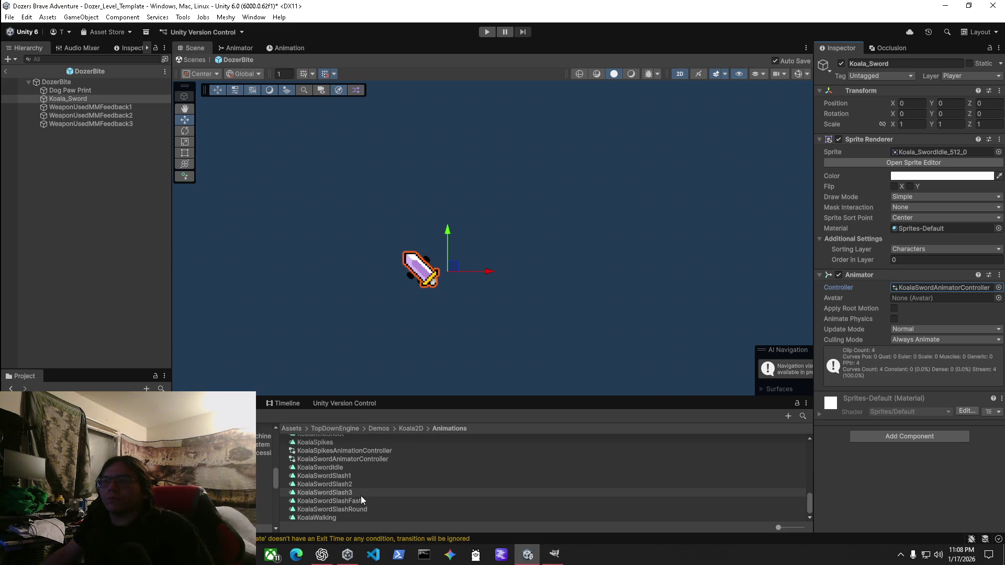
{"action": "scroll", "coordinate": [337, 463], "scroll_direction": "up", "scroll_amount": 5}
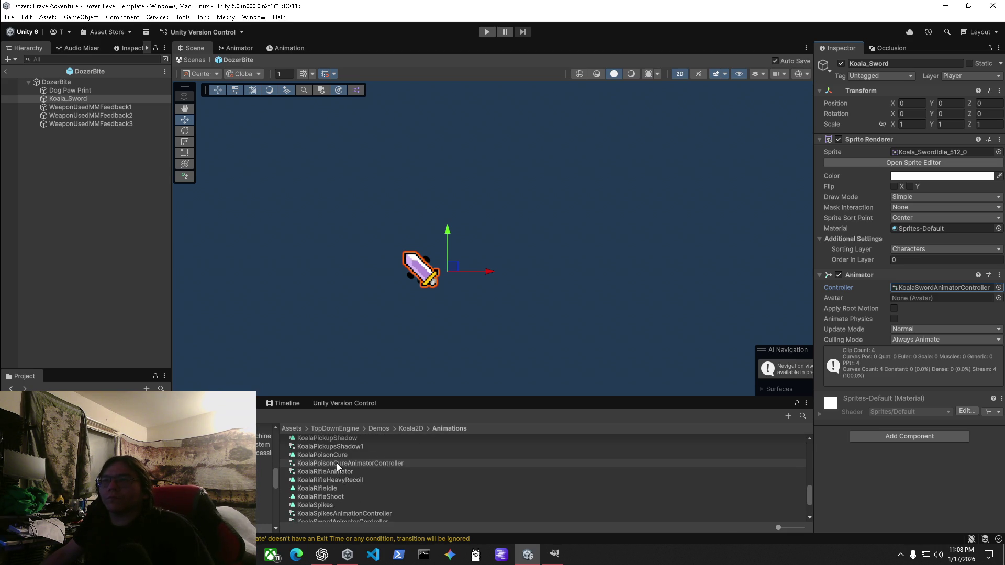
{"action": "scroll", "coordinate": [372, 473], "scroll_direction": "up", "scroll_amount": 4}
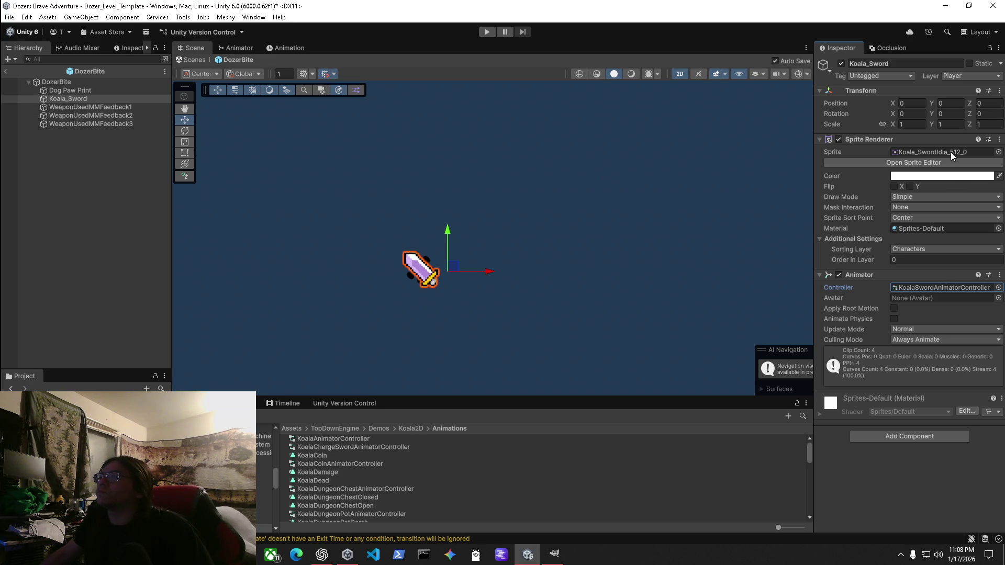
{"action": "left_click", "coordinate": [926, 288]}
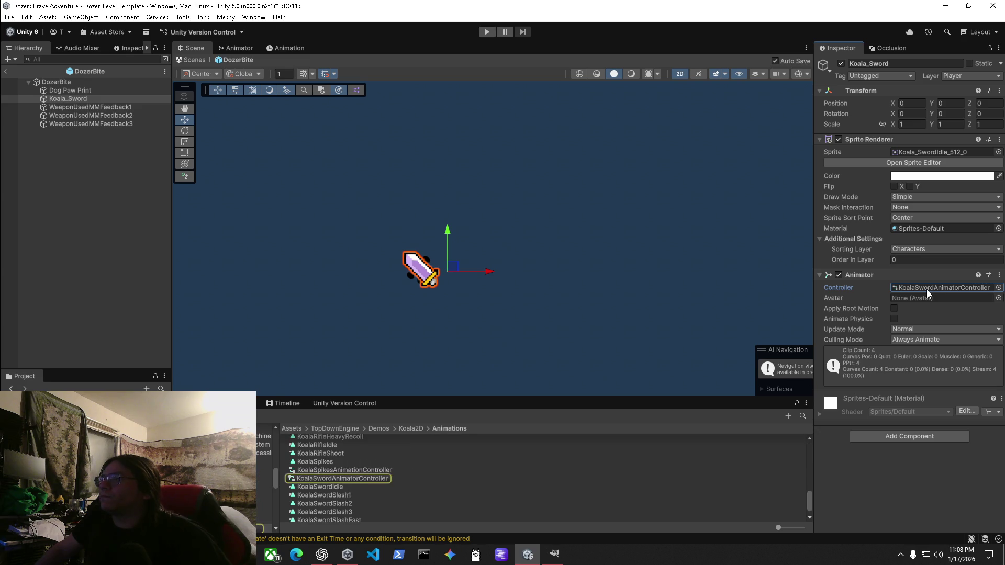
{"action": "left_click", "coordinate": [365, 478]}
Duplicate the controller and rename the copy DozerBiteCollarAnimatorController.
{"action": "key", "text": "ctrl+d"}
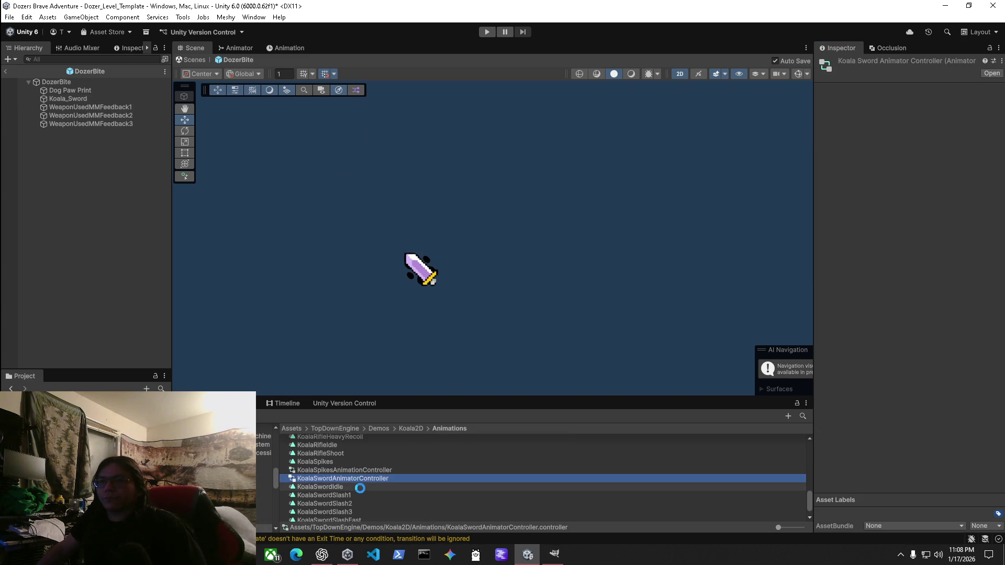
{"action": "left_click", "coordinate": [349, 477]}
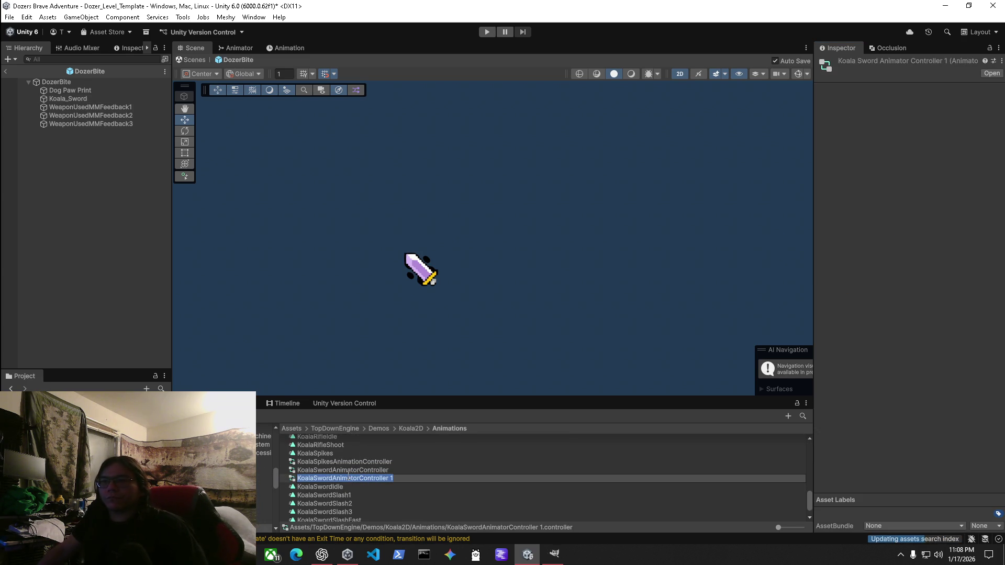
{"action": "type", "text": "DozerBiteCol"}
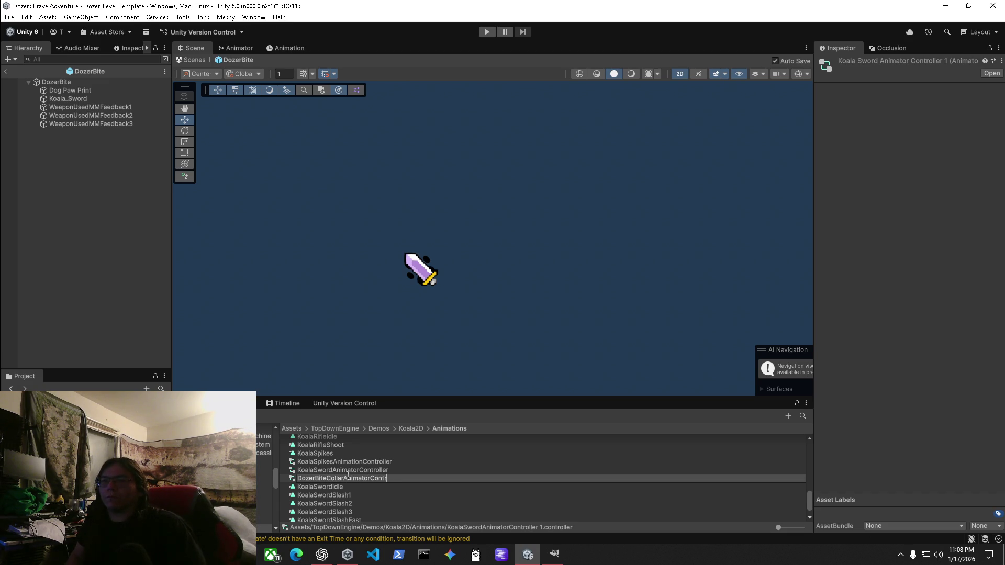
{"action": "key", "text": "Return"}
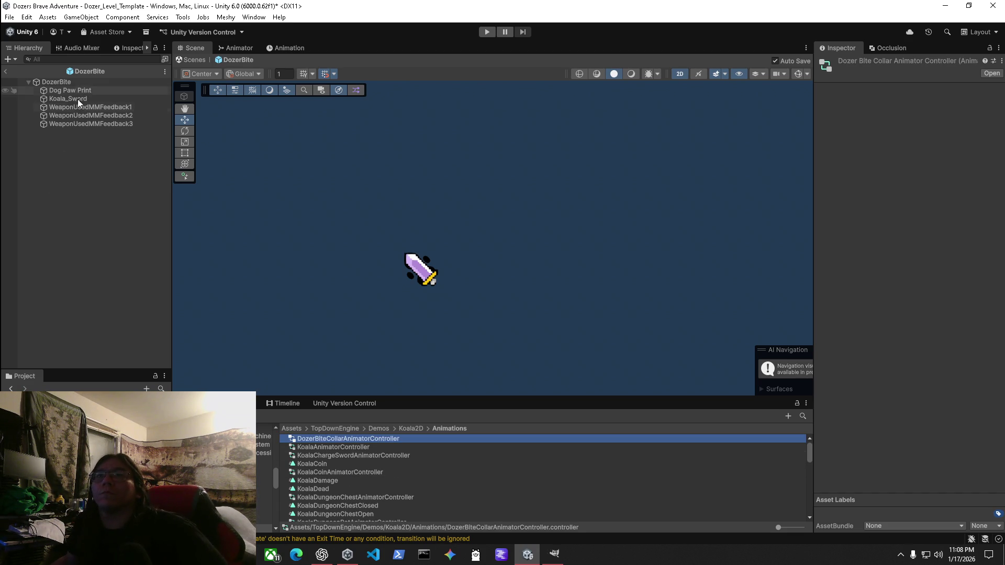
{"action": "left_click", "coordinate": [78, 99]}
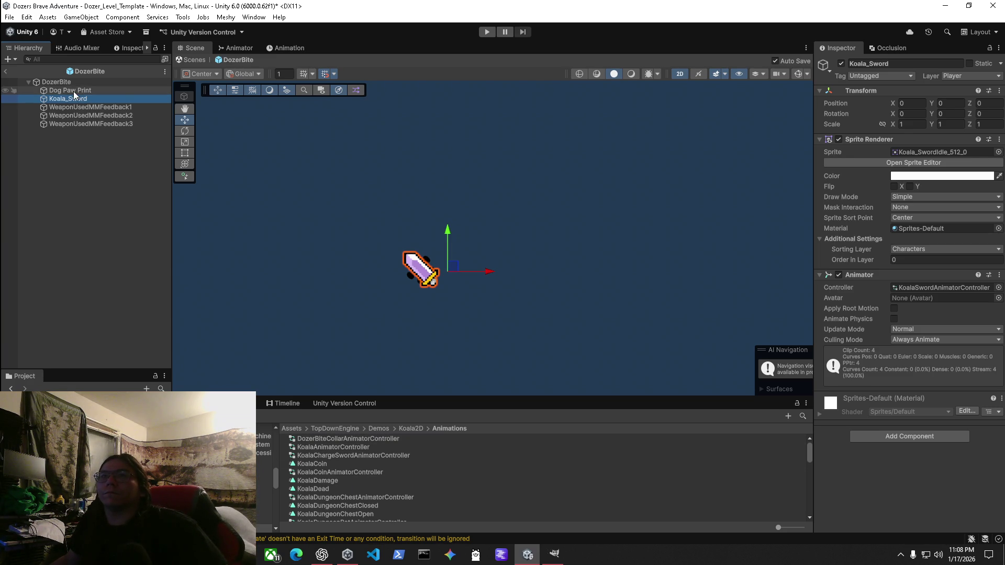
Set Koala_Sword's sprite to the Dog Paw Print image.
{"action": "left_click", "coordinate": [75, 91]}
{"action": "left_click", "coordinate": [911, 151]}
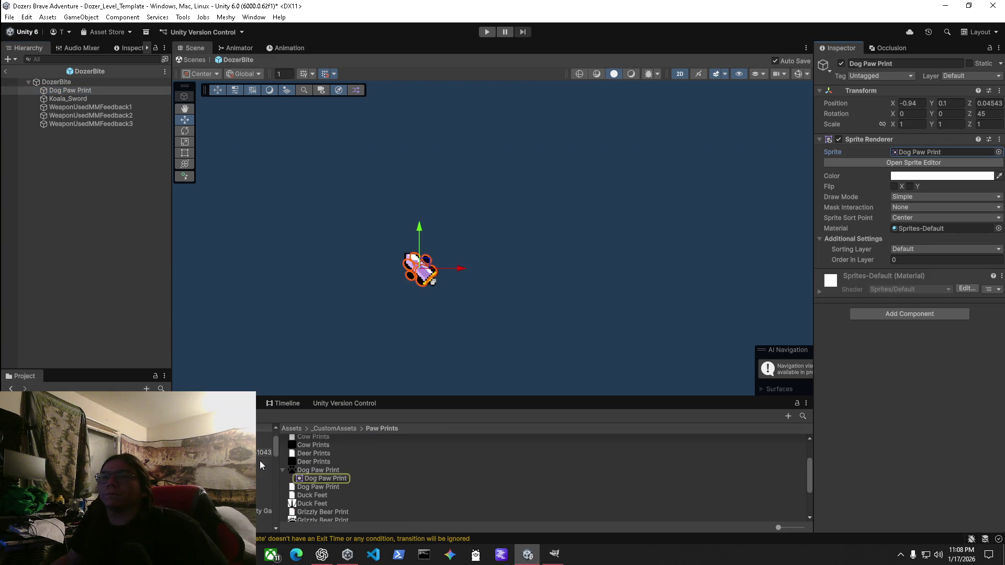
{"action": "left_click", "coordinate": [68, 99]}
{"action": "mouse_move", "coordinate": [325, 487]}
{"action": "left_mouse_down"}
{"action": "mouse_move", "coordinate": [928, 163]}
{"action": "mouse_move", "coordinate": [933, 152]}
{"action": "left_mouse_up"}
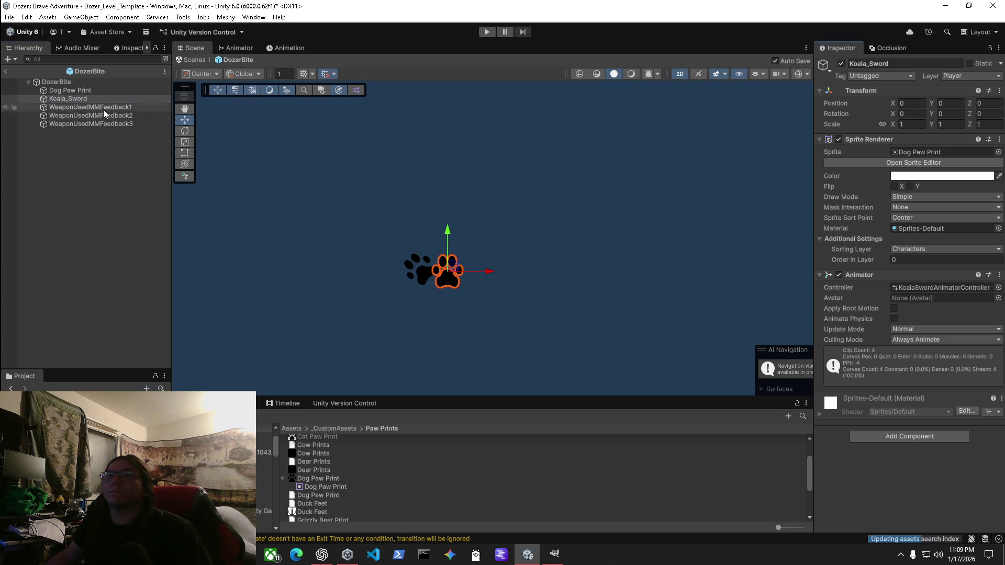
Copy Koala_Sword's Animator component and paste it as new onto Dog Paw Print.
{"action": "left_click", "coordinate": [70, 91]}
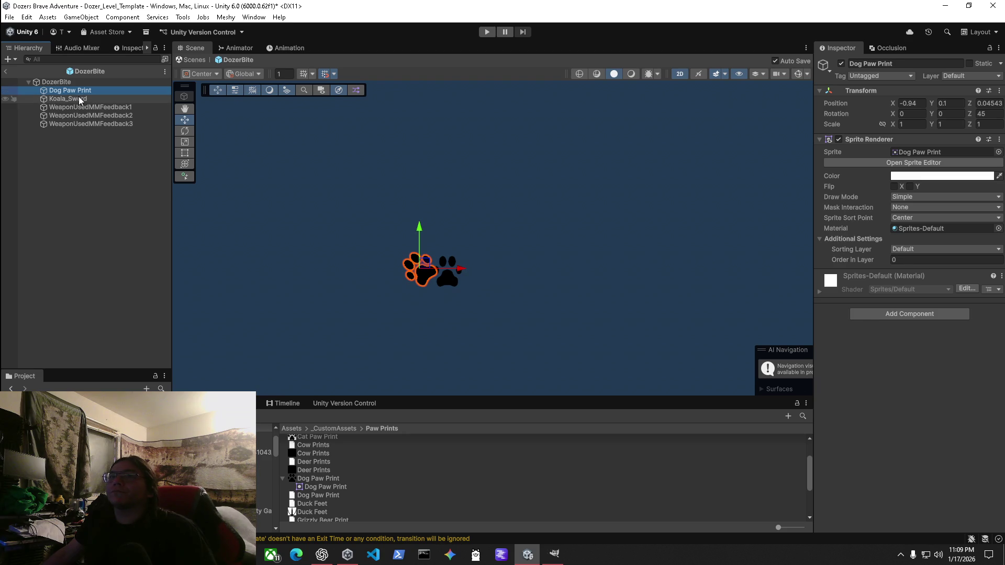
{"action": "left_click", "coordinate": [74, 98]}
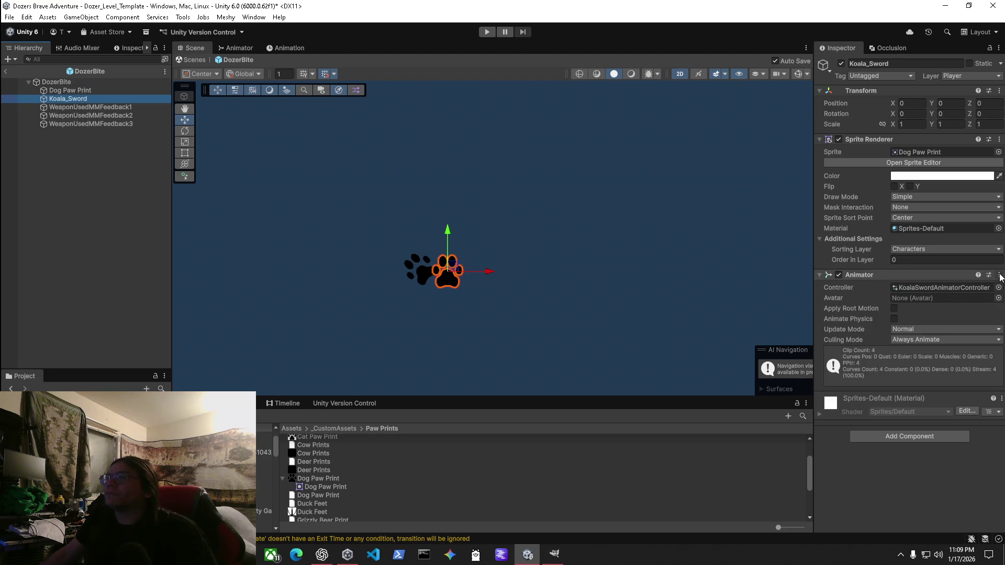
{"action": "left_click", "coordinate": [999, 275]}
{"action": "left_click", "coordinate": [899, 334]}
{"action": "left_click", "coordinate": [70, 90]}
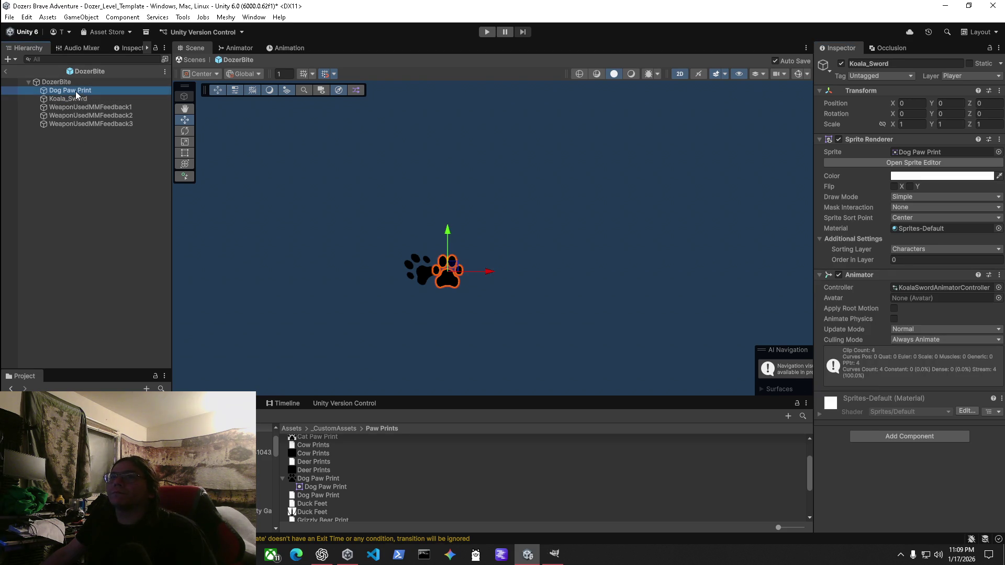
{"action": "left_click", "coordinate": [999, 139]}
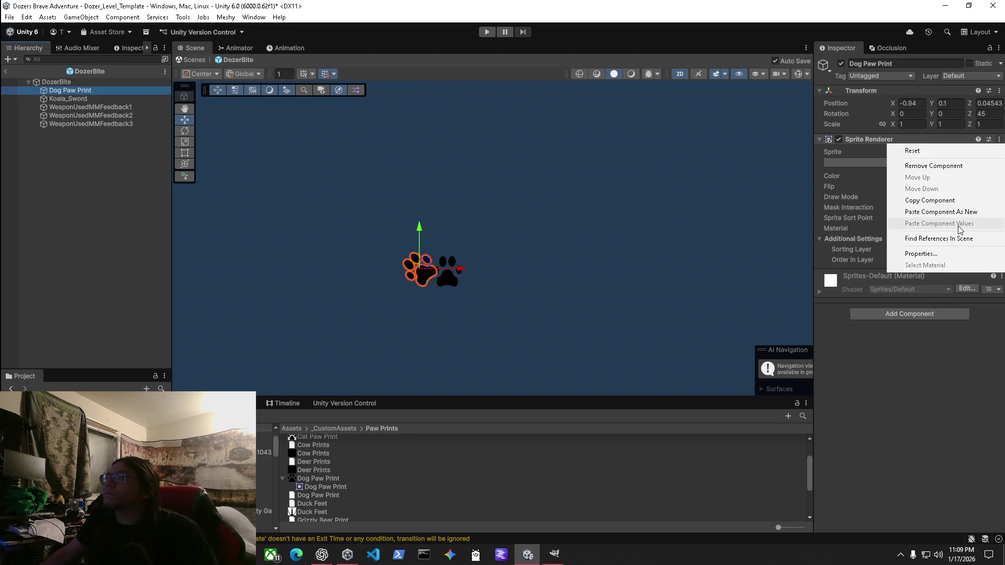
{"action": "left_click", "coordinate": [968, 212]}
Assign DozerBiteCollarAnimatorController to Dog Paw Print's Animator.
{"action": "left_click", "coordinate": [942, 287]}
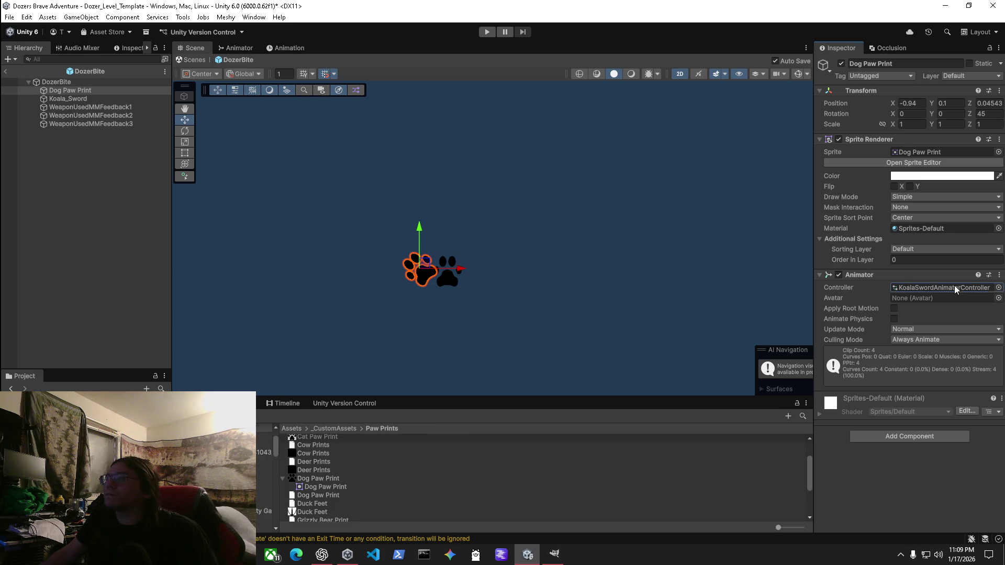
{"action": "scroll", "coordinate": [330, 474], "scroll_direction": "up", "scroll_amount": 3}
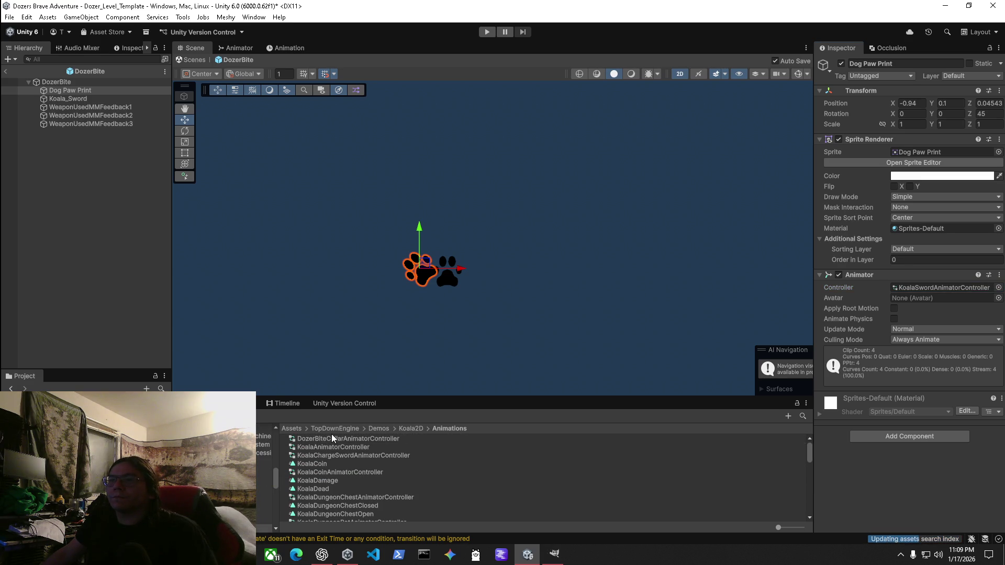
{"action": "left_click_drag", "start_coordinate": [330, 438], "coordinate": [917, 293]}
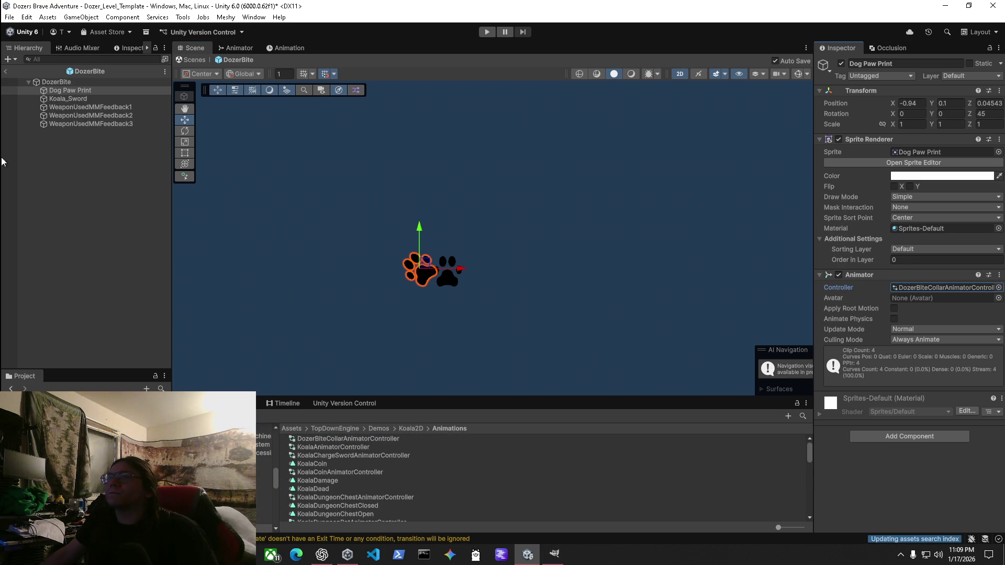
Deactivate Koala_Sword, then reselect Dog Paw Print.
{"action": "left_click", "coordinate": [68, 99]}
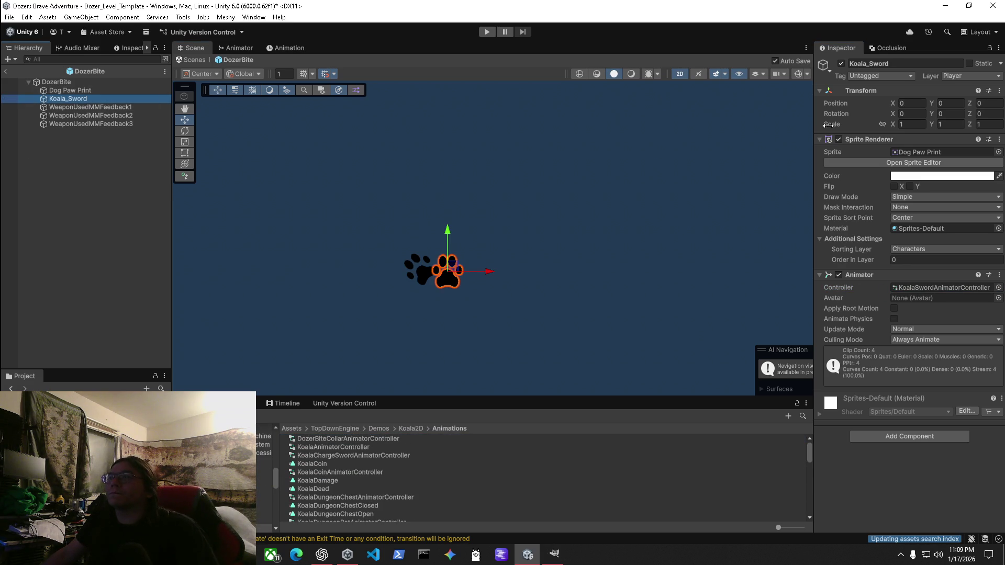
{"action": "left_click", "coordinate": [841, 63]}
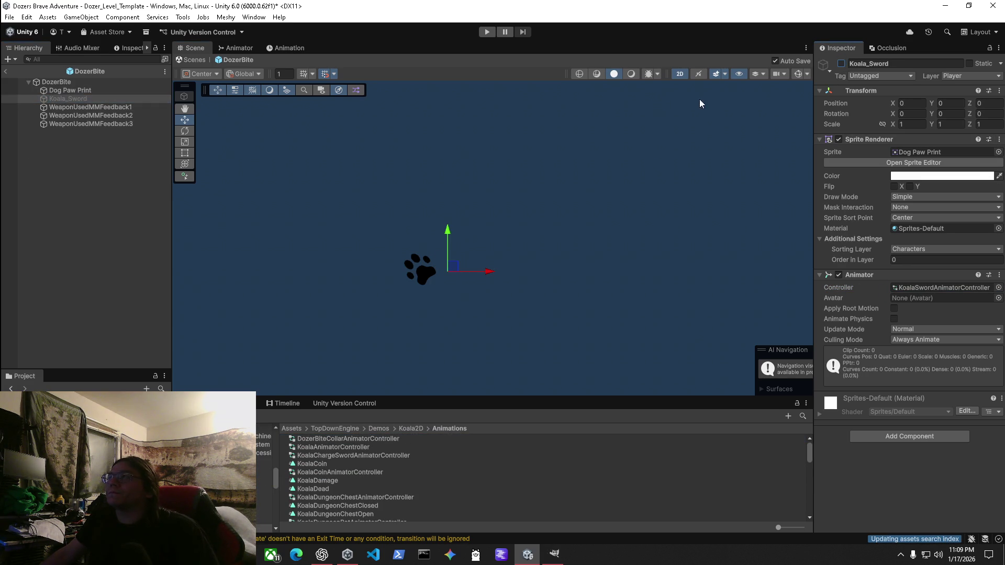
{"action": "left_click", "coordinate": [68, 90]}
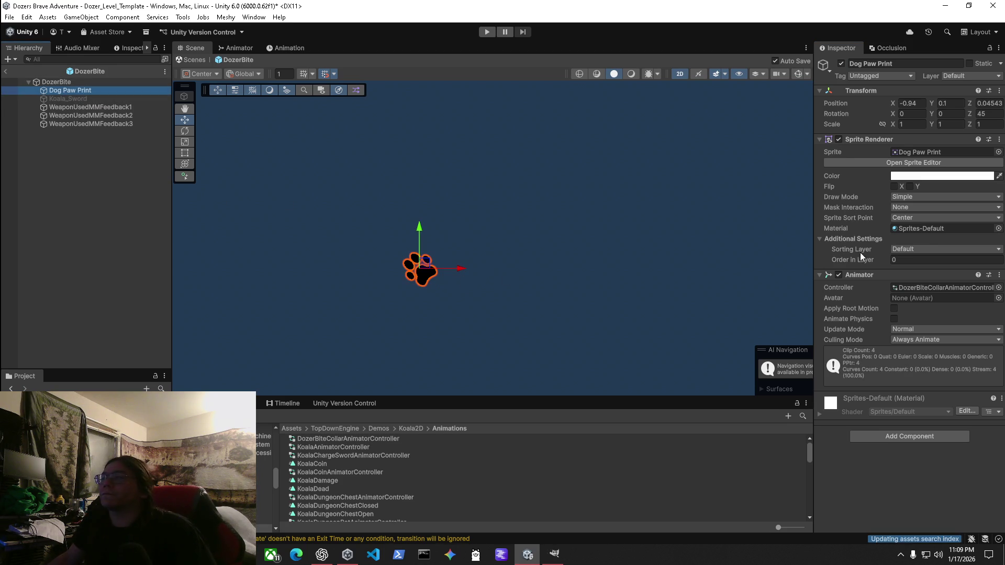
{"action": "left_click", "coordinate": [926, 287]}
Open DozerBiteCollarAnimatorController's state graph and inspect the Koala_Sword_Slash1 state's clip.
{"action": "double_click", "coordinate": [358, 439]}
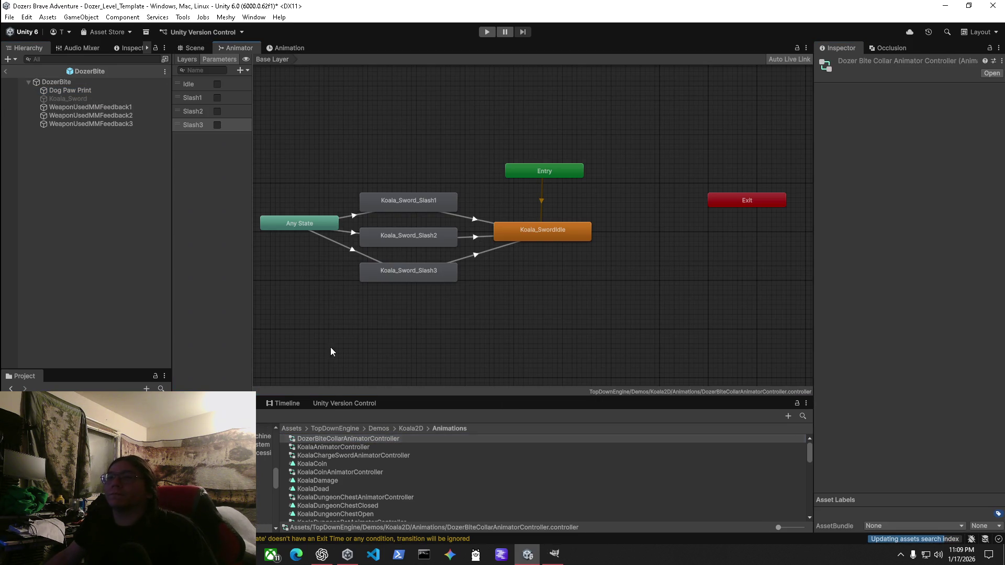
{"action": "left_click", "coordinate": [421, 207]}
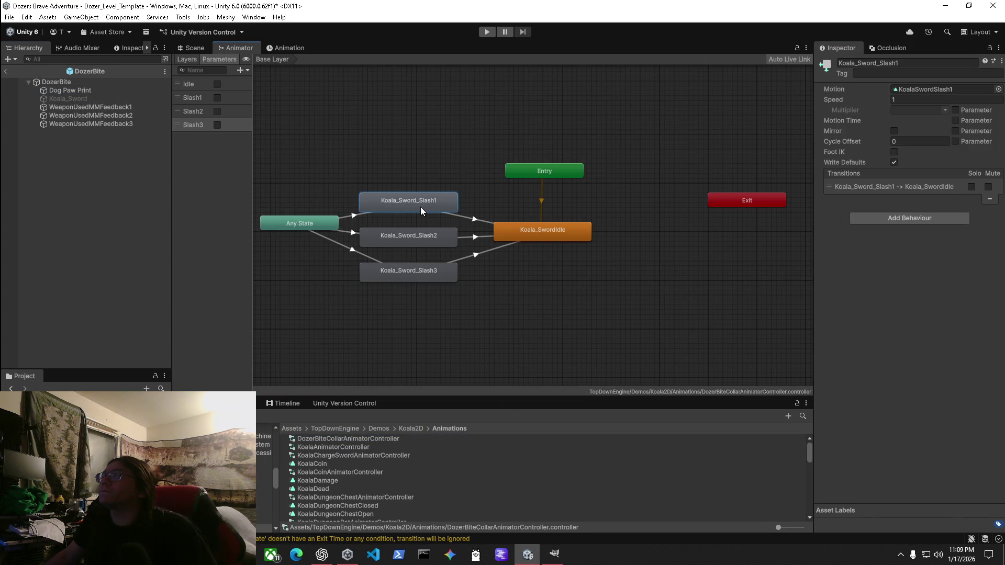
{"action": "left_click", "coordinate": [934, 88]}
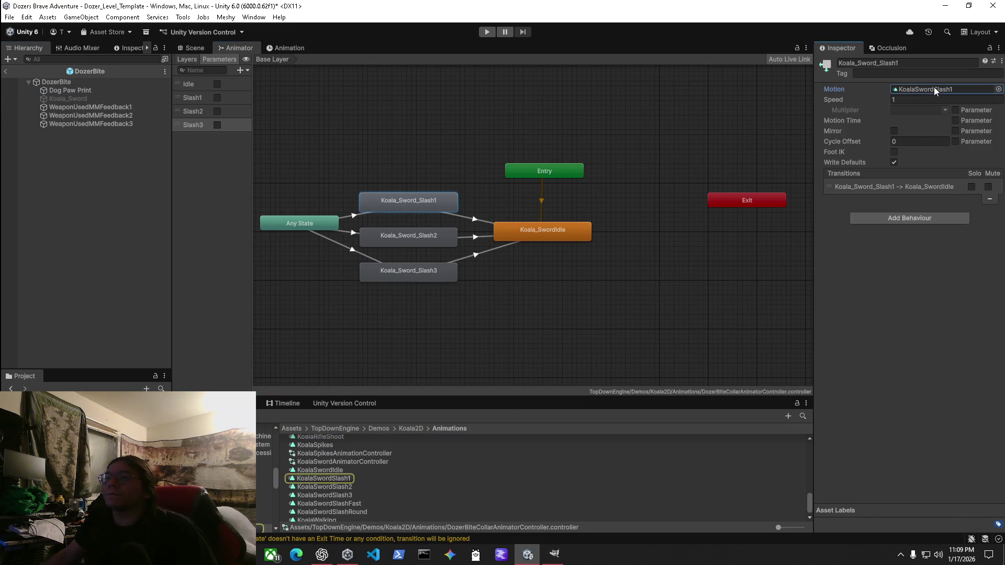
Check the KoalaSwordSlash1 clip, then open KoalaSwordIdle's keyframes in the Animation window.
{"action": "left_click", "coordinate": [337, 479]}
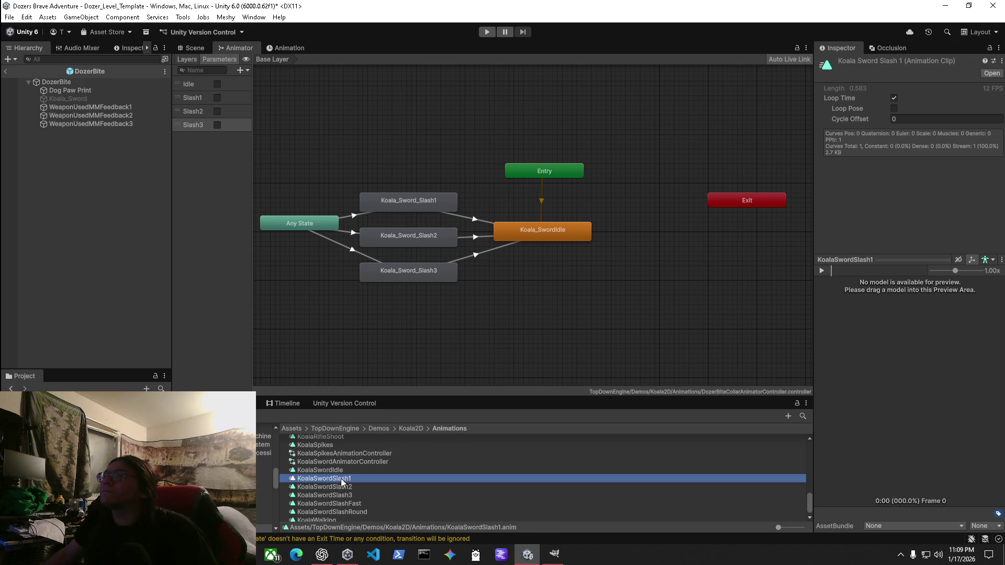
{"action": "left_click", "coordinate": [330, 471]}
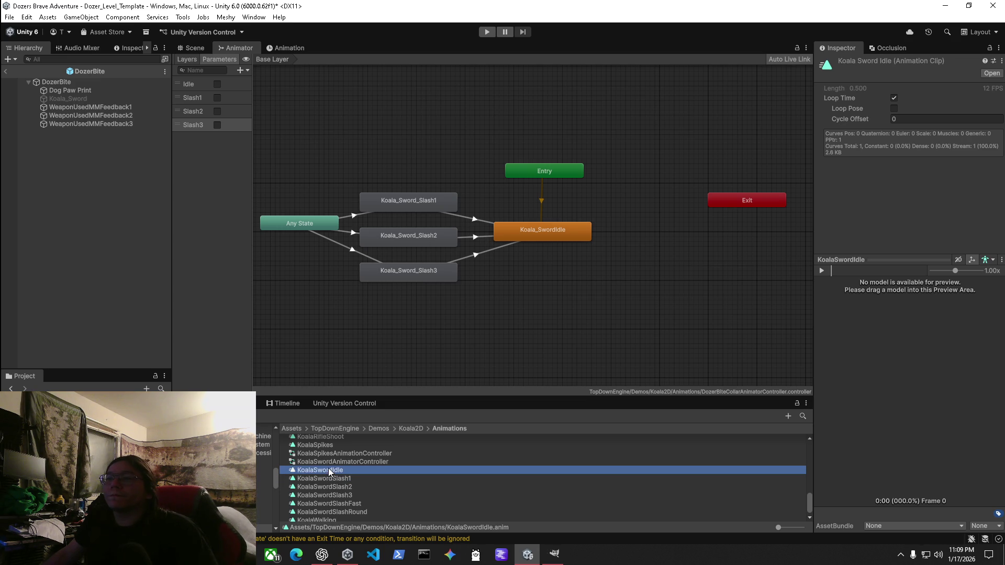
{"action": "double_click", "coordinate": [321, 470]}
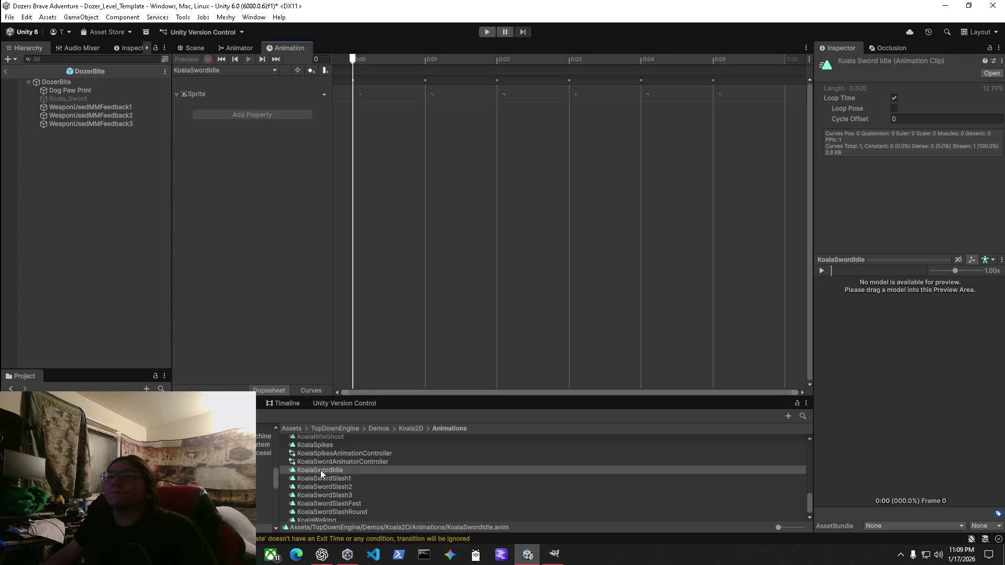